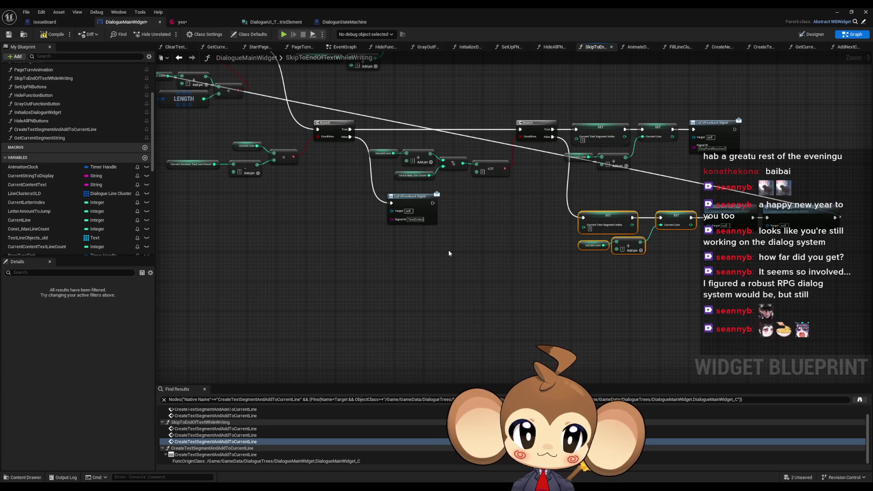
Inspect the segment index setter, Create Text Segment node, Current Line setter and modulo check.
{"action": "scroll", "coordinate": [498, 201], "scroll_direction": "down", "scroll_amount": 4}
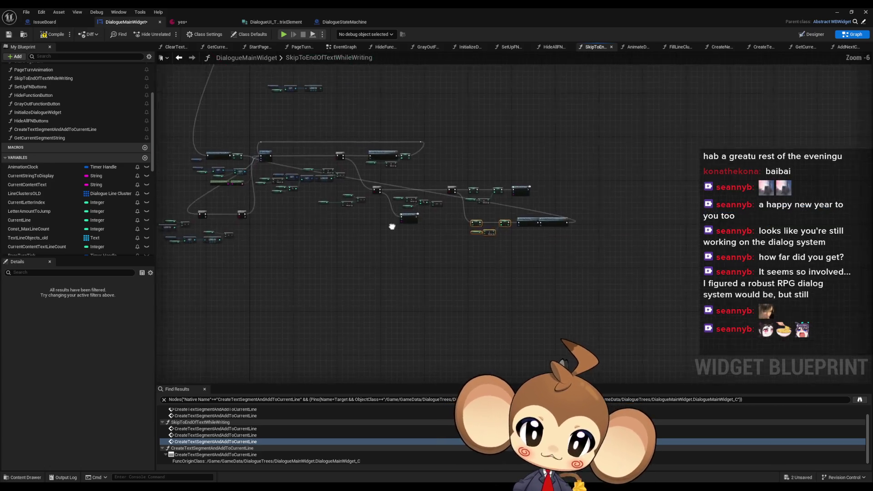
{"action": "scroll", "coordinate": [351, 212], "scroll_direction": "up", "scroll_amount": 5}
{"action": "scroll", "coordinate": [336, 229], "scroll_direction": "down", "scroll_amount": 3}
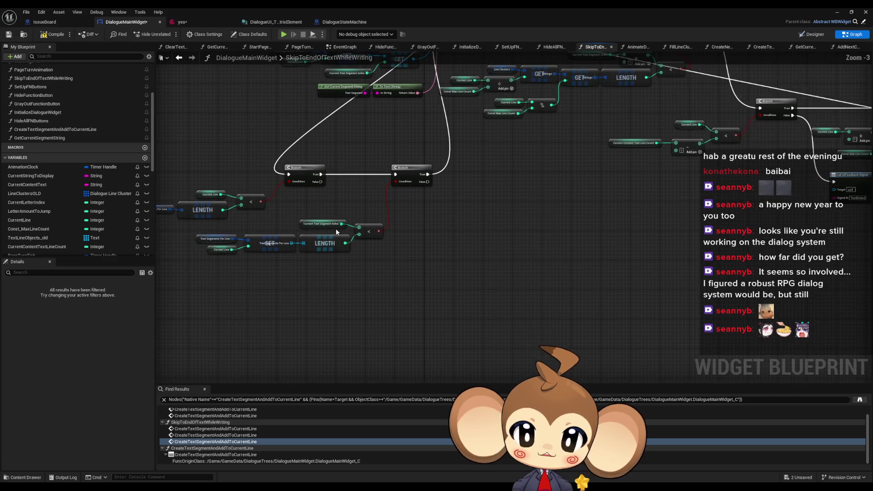
{"action": "scroll", "coordinate": [489, 252], "scroll_direction": "up", "scroll_amount": 2}
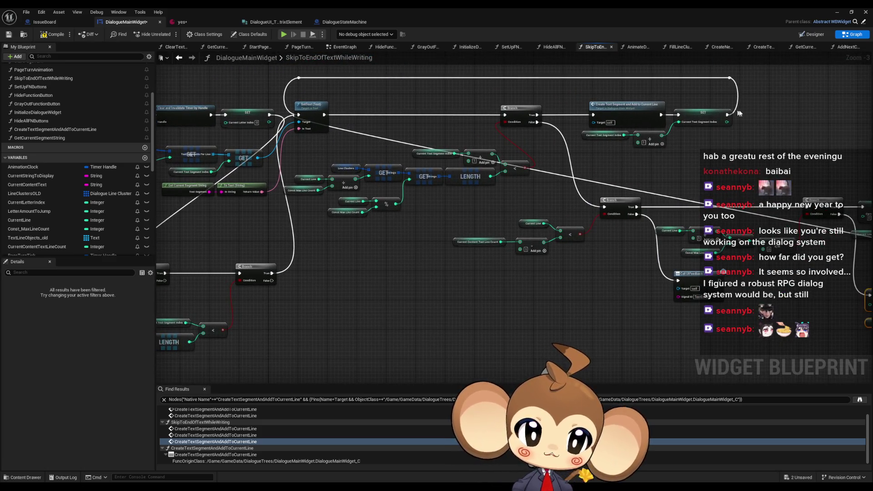
{"action": "left_click", "coordinate": [721, 117]}
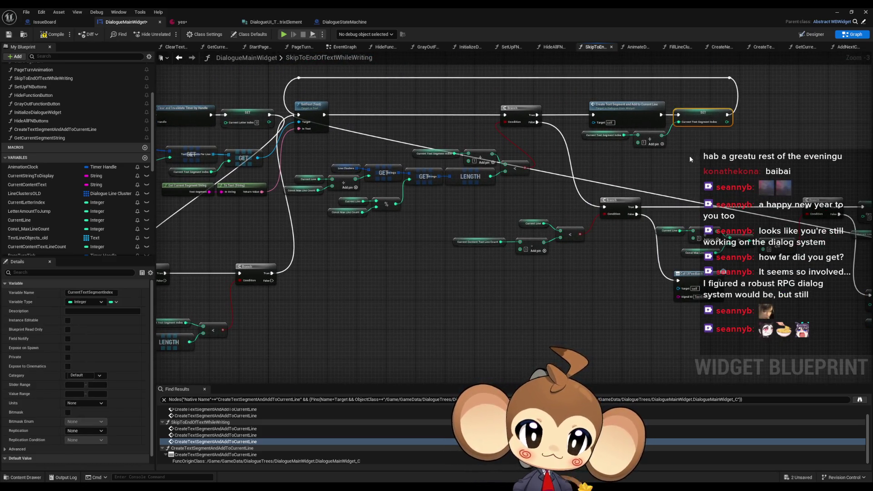
{"action": "left_click", "coordinate": [618, 110]}
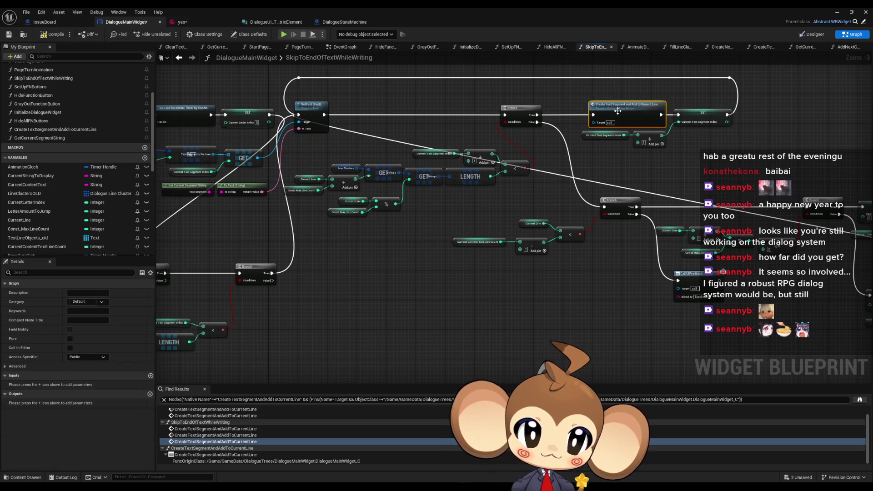
{"action": "left_click_drag", "start_coordinate": [643, 201], "coordinate": [620, 230]}
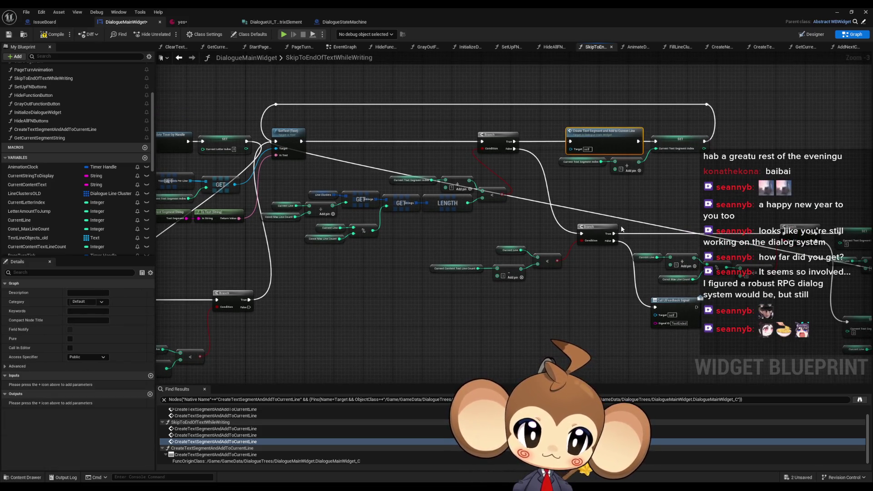
{"action": "left_click_drag", "start_coordinate": [619, 230], "coordinate": [400, 202]}
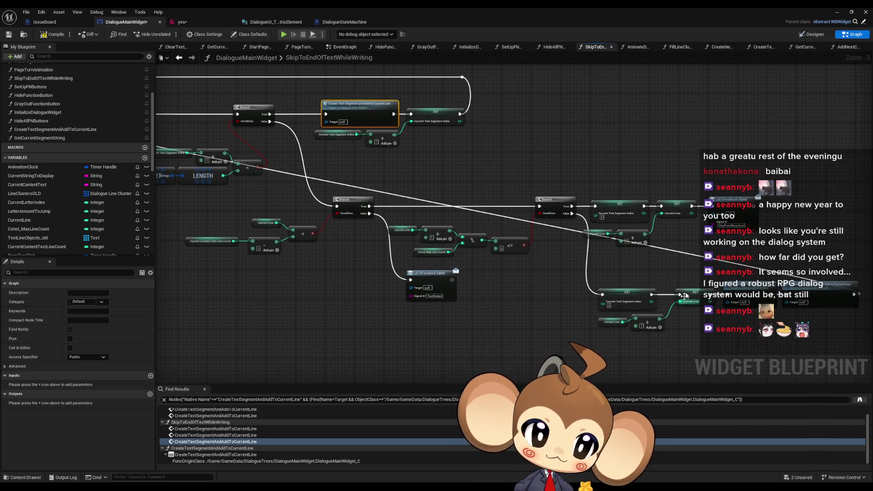
{"action": "scroll", "coordinate": [641, 322], "scroll_direction": "up", "scroll_amount": 3}
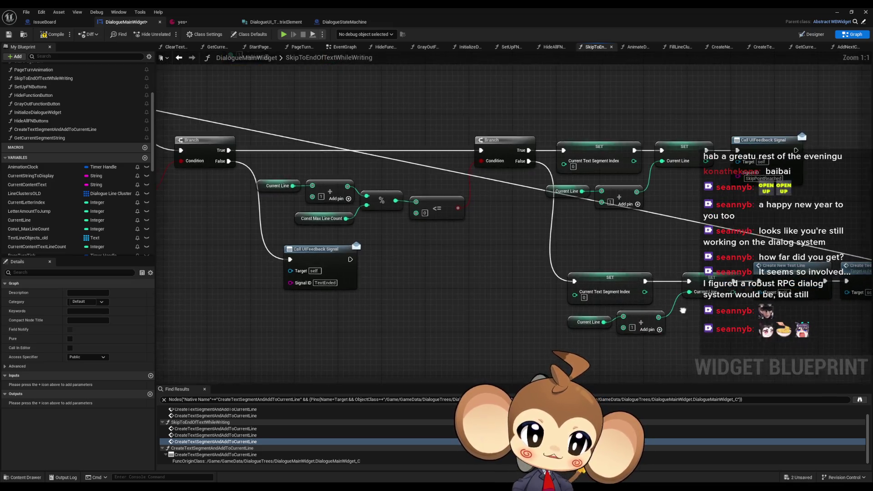
{"action": "left_click", "coordinate": [633, 281]}
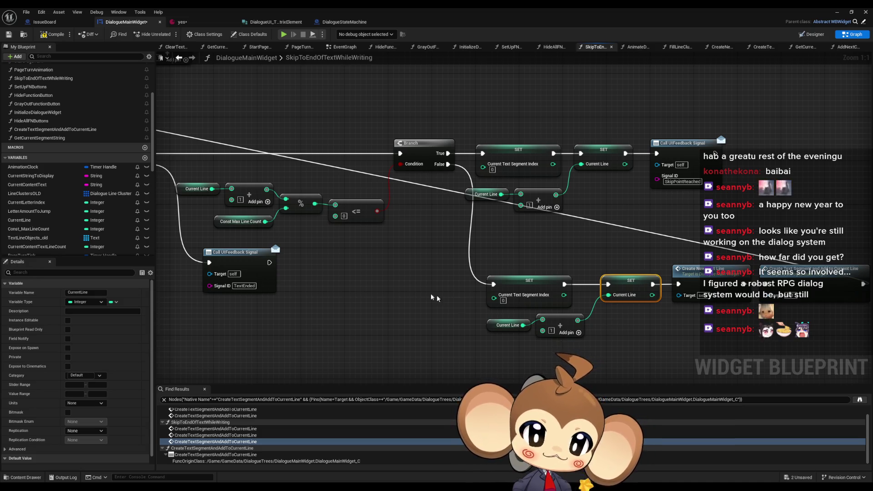
{"action": "scroll", "coordinate": [432, 298], "scroll_direction": "down", "scroll_amount": 2}
{"action": "left_click_drag", "start_coordinate": [464, 206], "coordinate": [520, 228]}
{"action": "scroll", "coordinate": [655, 310], "scroll_direction": "down", "scroll_amount": 1}
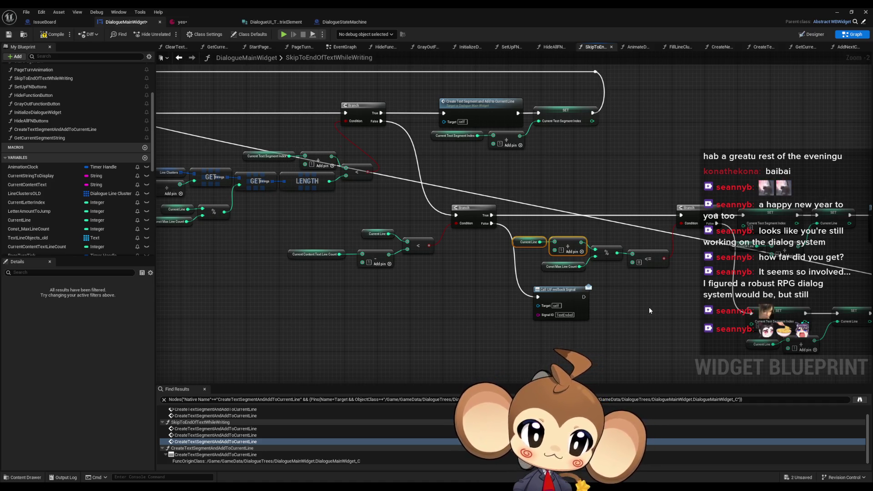
{"action": "left_click_drag", "start_coordinate": [648, 310], "coordinate": [590, 307]}
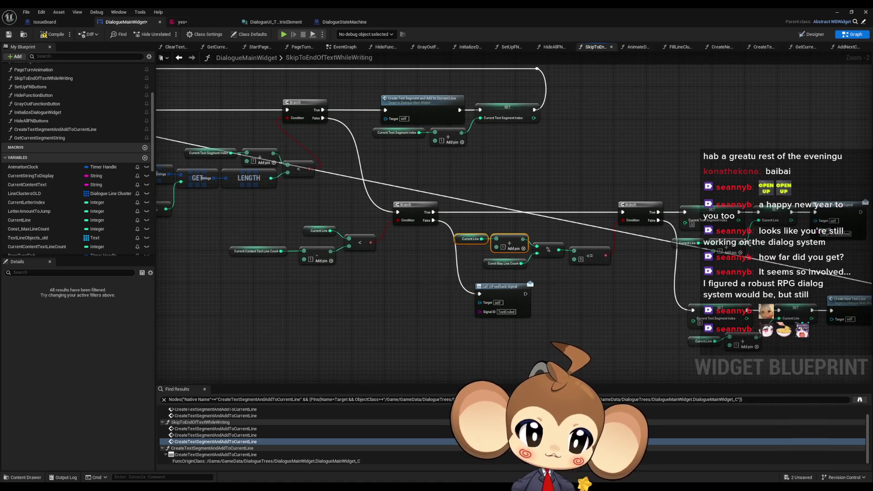
{"action": "mouse_move", "coordinate": [507, 216]}
{"action": "left_mouse_down"}
{"action": "mouse_move", "coordinate": [697, 306]}
{"action": "mouse_move", "coordinate": [733, 291]}
{"action": "mouse_move", "coordinate": [673, 267]}
{"action": "left_mouse_up"}
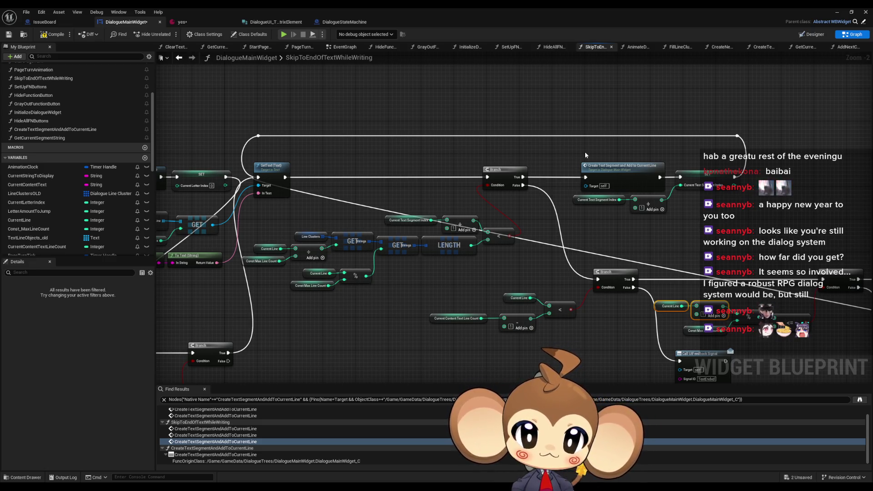
Move the SET, index getter and Add nodes lower and shift Create Text Segment right.
{"action": "left_click", "coordinate": [410, 220]}
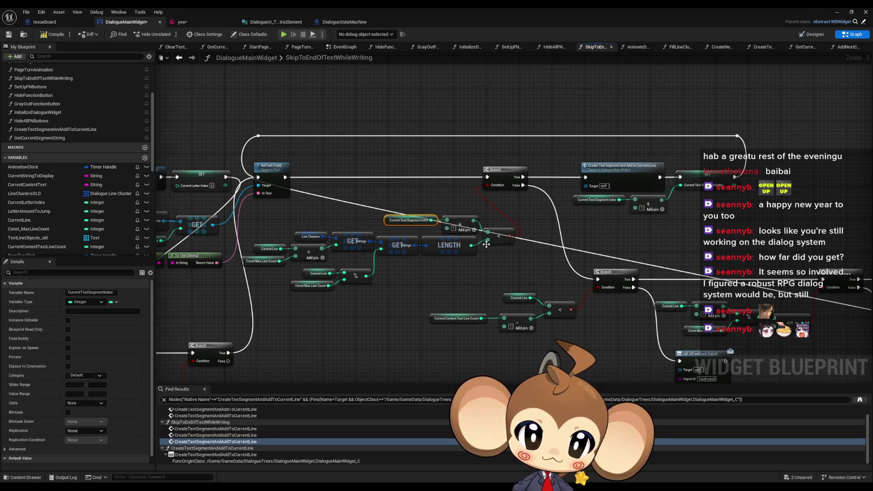
{"action": "left_click_drag", "start_coordinate": [625, 209], "coordinate": [603, 218]}
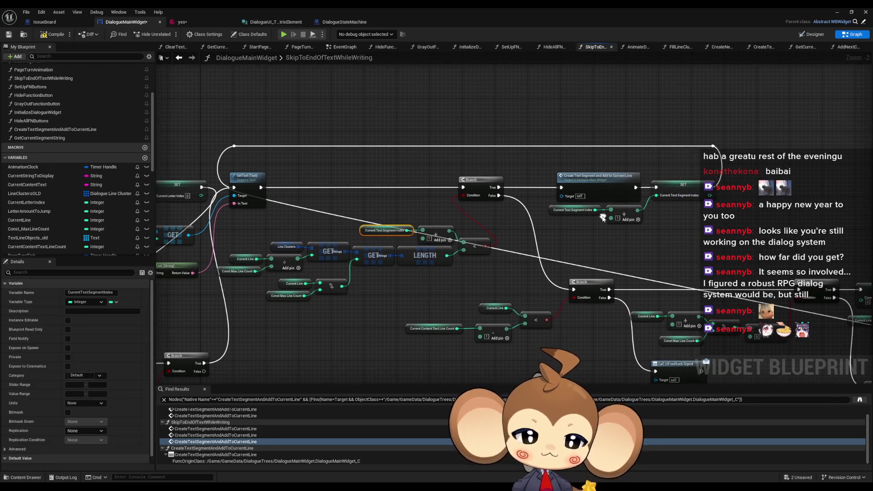
{"action": "left_click_drag", "start_coordinate": [539, 212], "coordinate": [627, 223]}
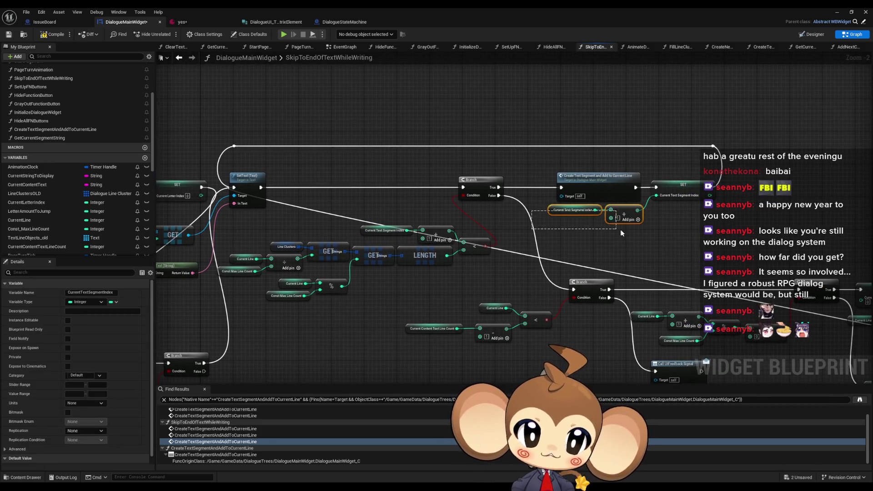
{"action": "left_click", "coordinate": [688, 184], "text": "ctrl"}
{"action": "left_click_drag", "start_coordinate": [687, 184], "coordinate": [666, 228]}
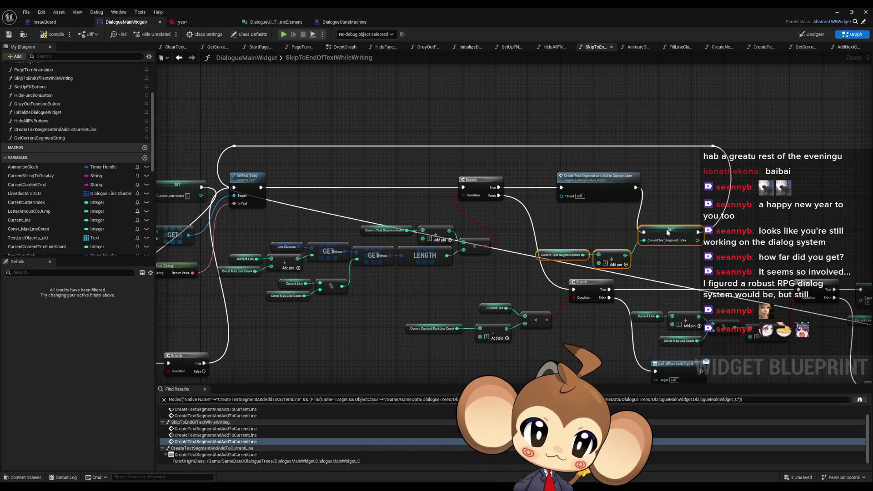
{"action": "left_click", "coordinate": [629, 185]}
{"action": "left_click_drag", "start_coordinate": [629, 185], "coordinate": [683, 181]}
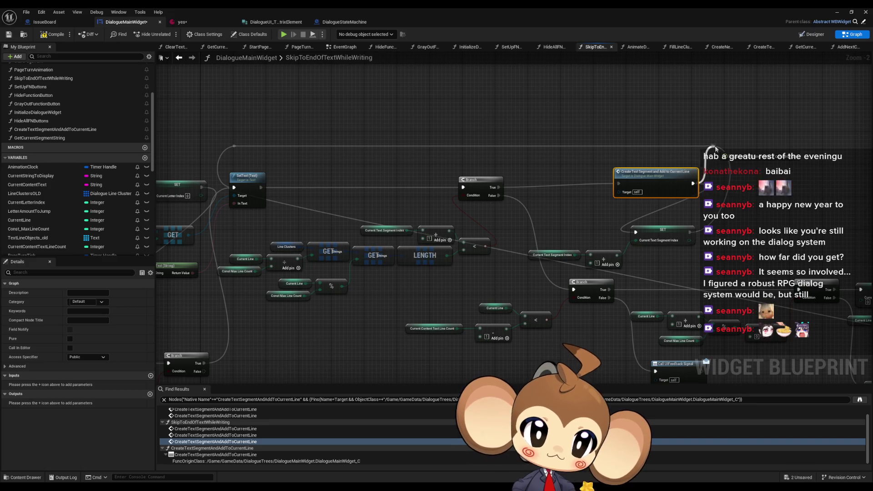
Wire Branch True into the SET node, place Create Text Segment after it, and align the row.
{"action": "mouse_move", "coordinate": [498, 187]}
{"action": "left_mouse_down"}
{"action": "mouse_move", "coordinate": [563, 200]}
{"action": "mouse_move", "coordinate": [635, 232]}
{"action": "left_mouse_up"}
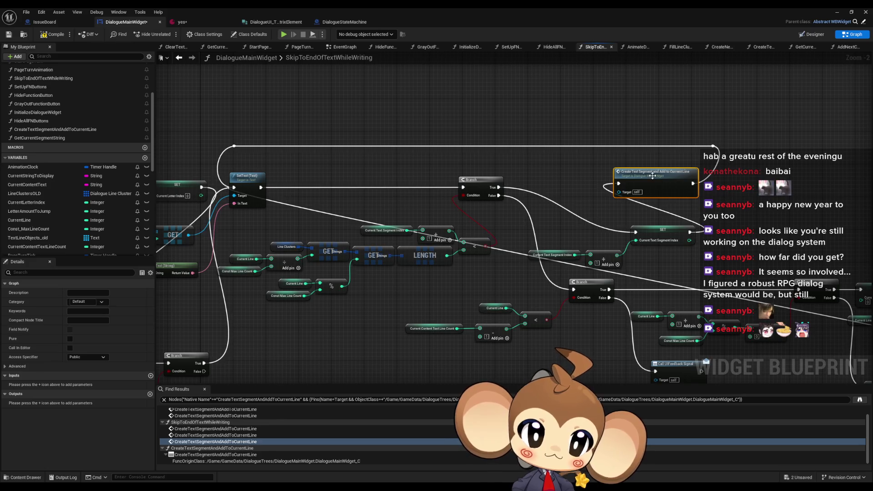
{"action": "left_click_drag", "start_coordinate": [646, 186], "coordinate": [742, 226]}
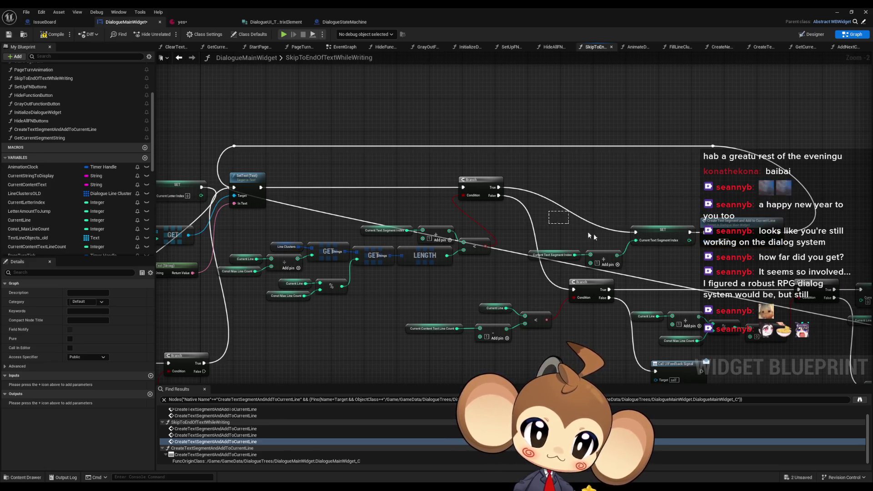
{"action": "left_click_drag", "start_coordinate": [548, 211], "coordinate": [750, 262]}
{"action": "left_click_drag", "start_coordinate": [742, 225], "coordinate": [749, 180]}
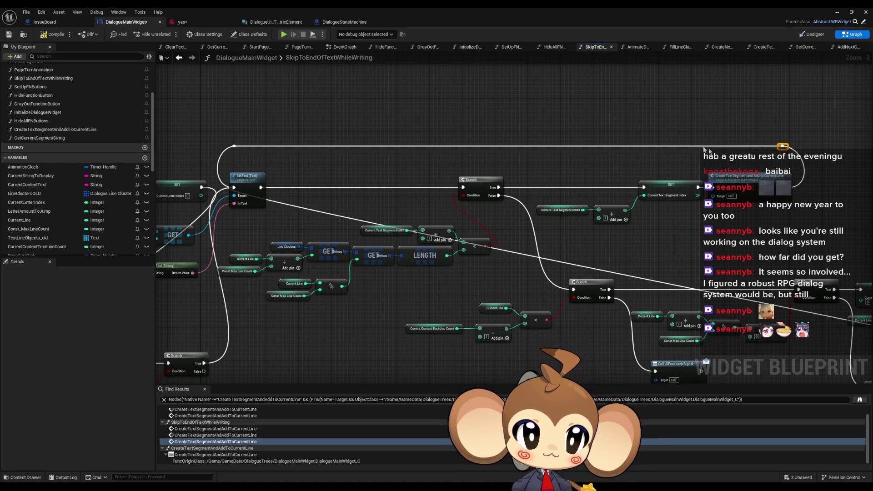
{"action": "scroll", "coordinate": [651, 165], "scroll_direction": "down", "scroll_amount": 5}
{"action": "scroll", "coordinate": [492, 254], "scroll_direction": "up", "scroll_amount": 3}
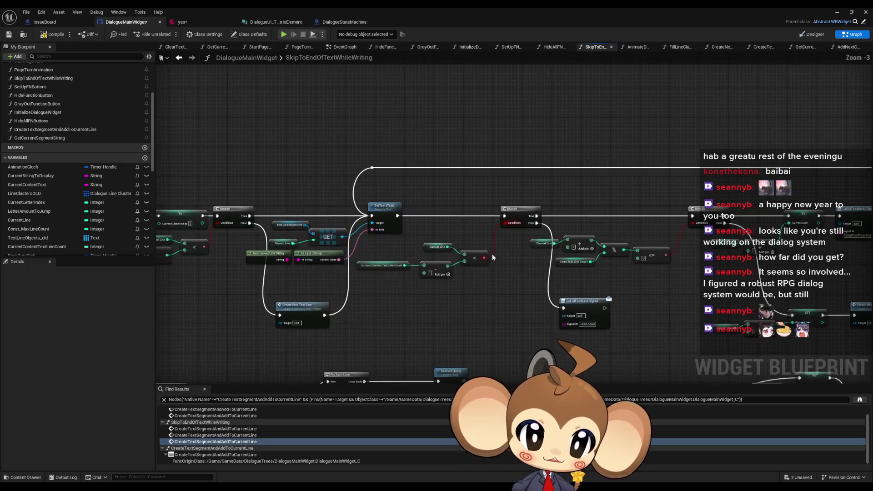
{"action": "scroll", "coordinate": [515, 334], "scroll_direction": "down", "scroll_amount": 4}
{"action": "scroll", "coordinate": [515, 334], "scroll_direction": "up", "scroll_amount": 6}
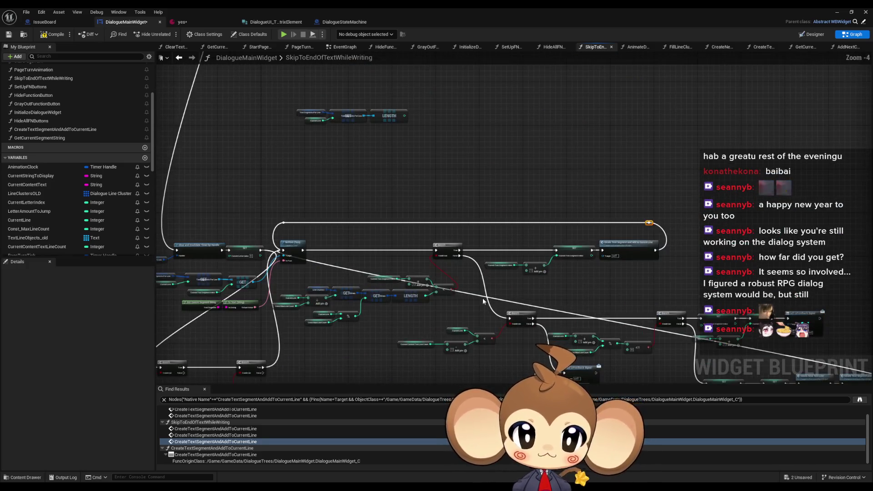
{"action": "left_click_drag", "start_coordinate": [446, 286], "coordinate": [577, 255]}
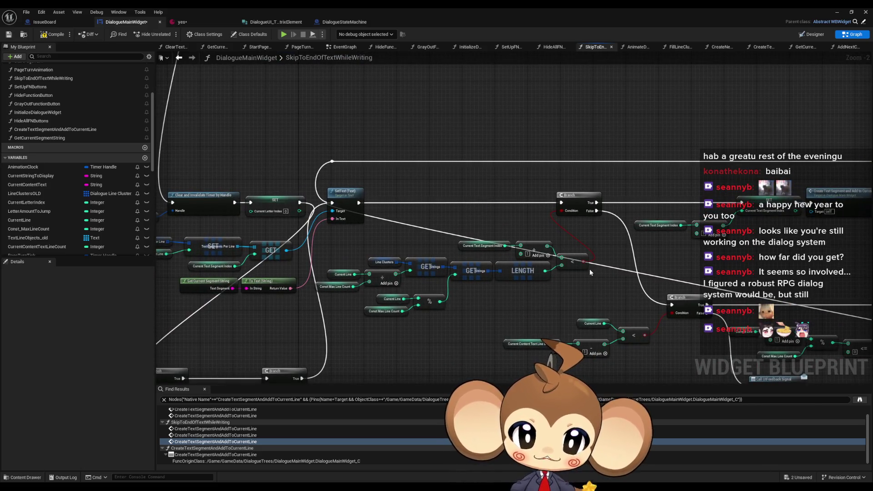
{"action": "scroll", "coordinate": [594, 265], "scroll_direction": "up", "scroll_amount": 1}
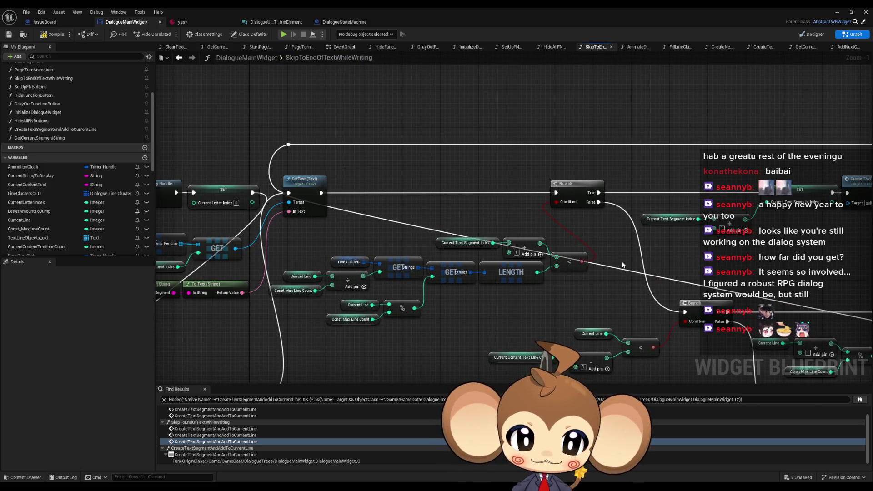
{"action": "left_click_drag", "start_coordinate": [621, 260], "coordinate": [569, 248]}
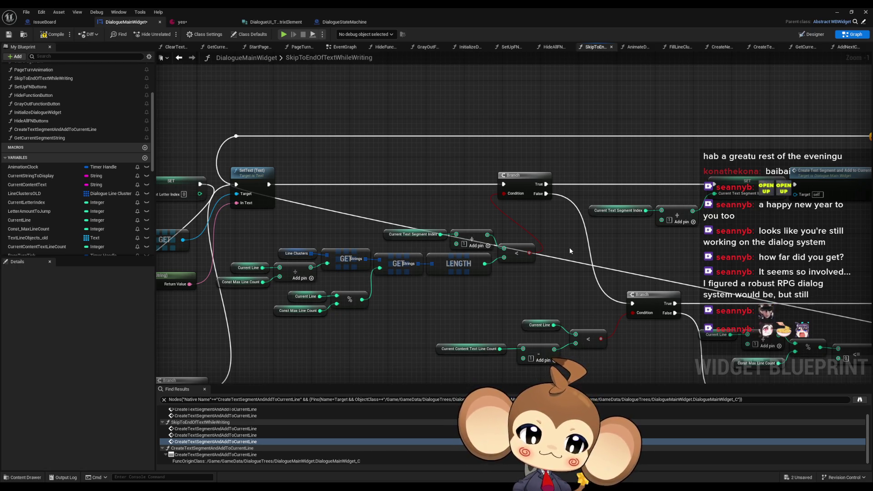
{"action": "scroll", "coordinate": [565, 250], "scroll_direction": "down", "scroll_amount": 3}
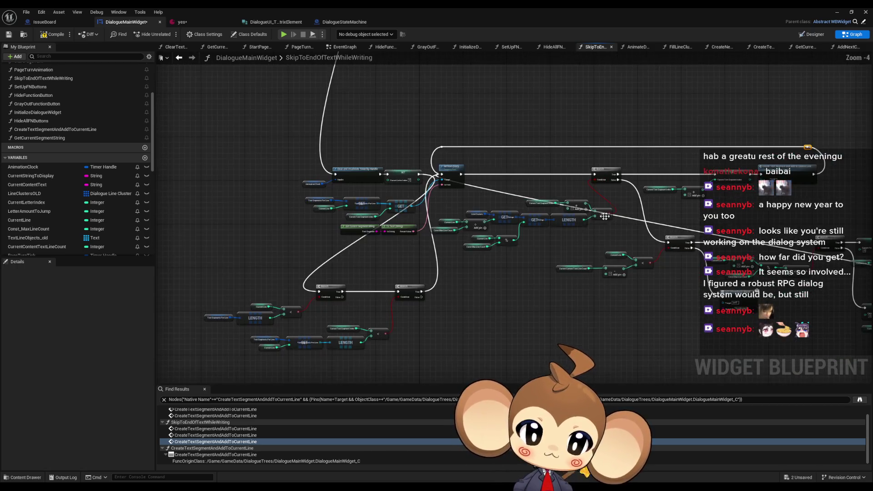
{"action": "scroll", "coordinate": [515, 266], "scroll_direction": "up", "scroll_amount": 1}
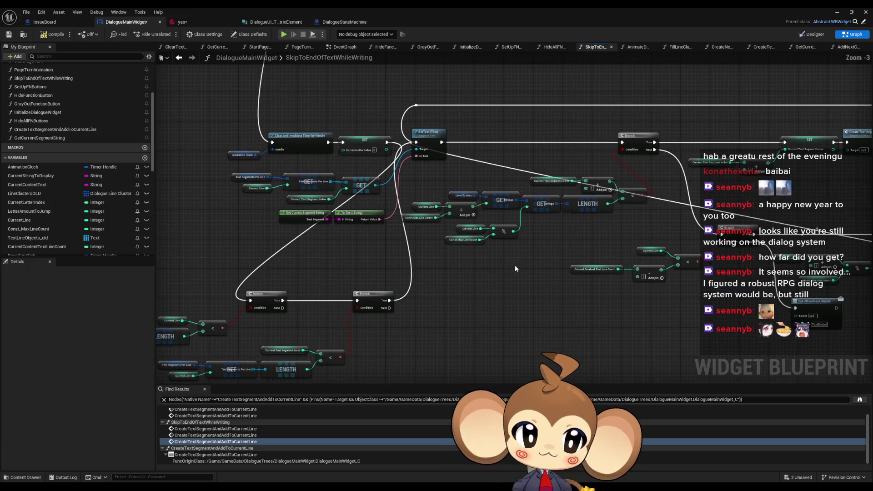
{"action": "left_click_drag", "start_coordinate": [364, 347], "coordinate": [422, 312]}
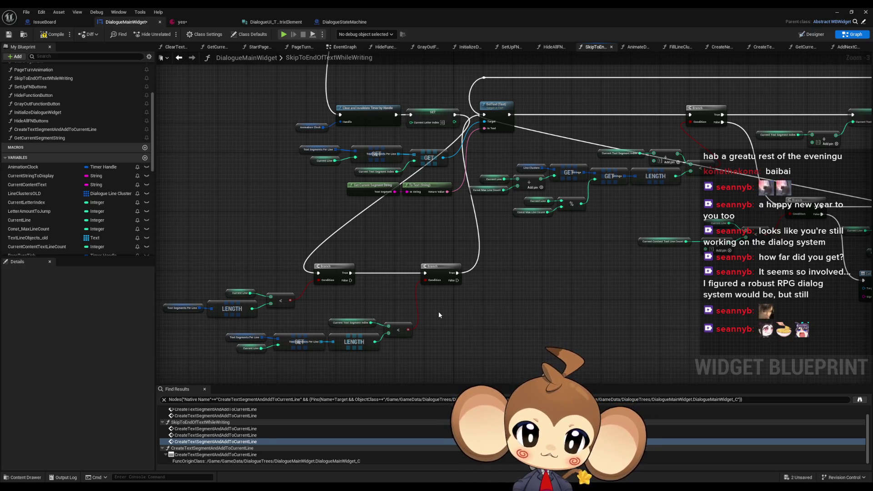
{"action": "scroll", "coordinate": [438, 311], "scroll_direction": "down", "scroll_amount": 1}
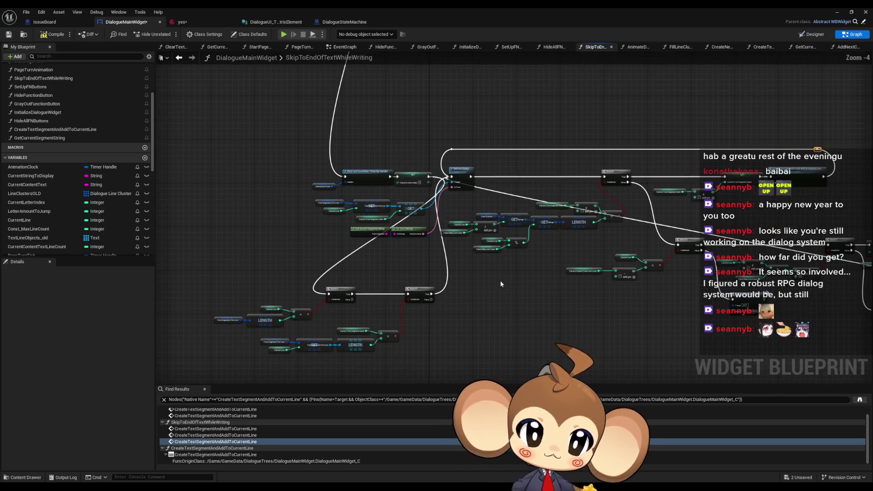
{"action": "scroll", "coordinate": [500, 284], "scroll_direction": "up", "scroll_amount": 1}
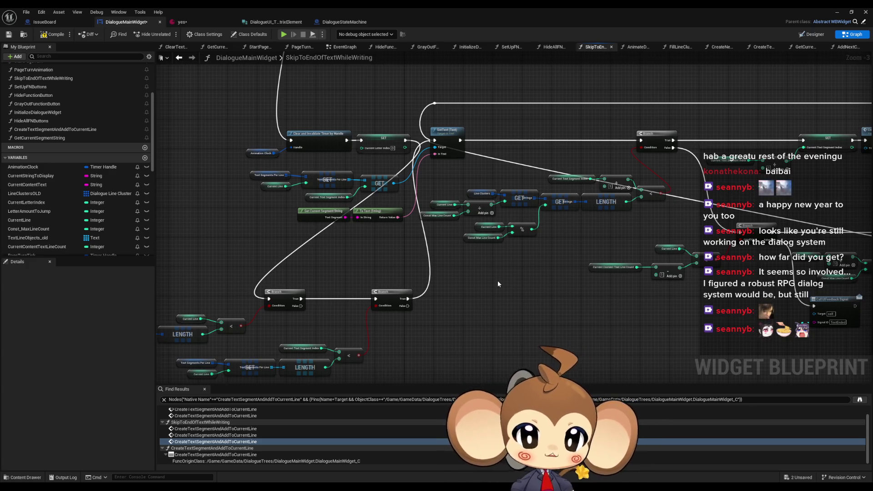
{"action": "left_click_drag", "start_coordinate": [497, 280], "coordinate": [513, 242]}
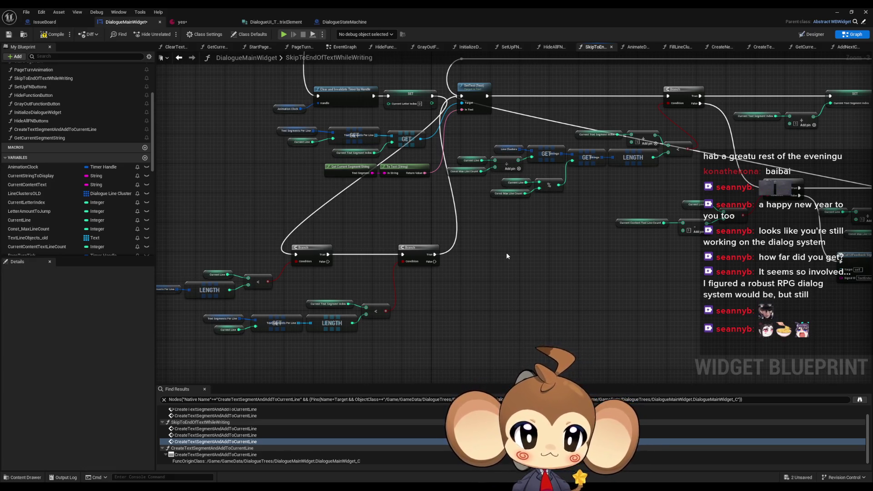
{"action": "left_click_drag", "start_coordinate": [506, 253], "coordinate": [519, 252]}
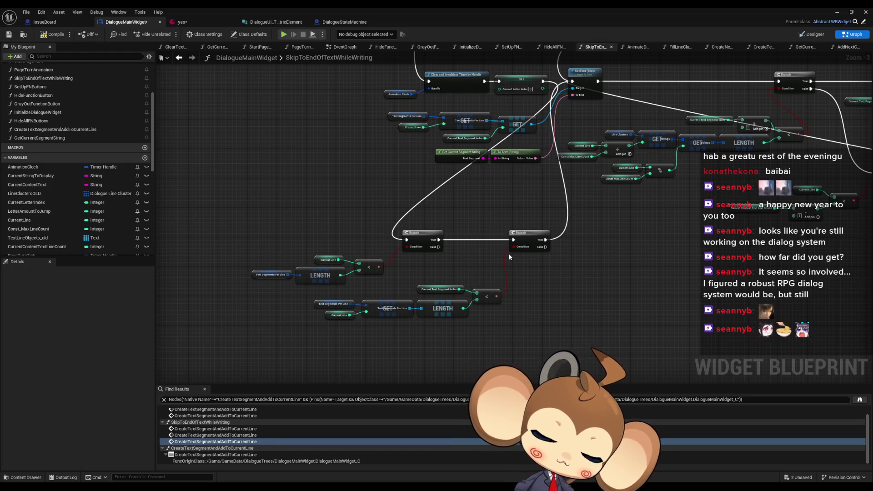
{"action": "left_click_drag", "start_coordinate": [508, 252], "coordinate": [446, 241]}
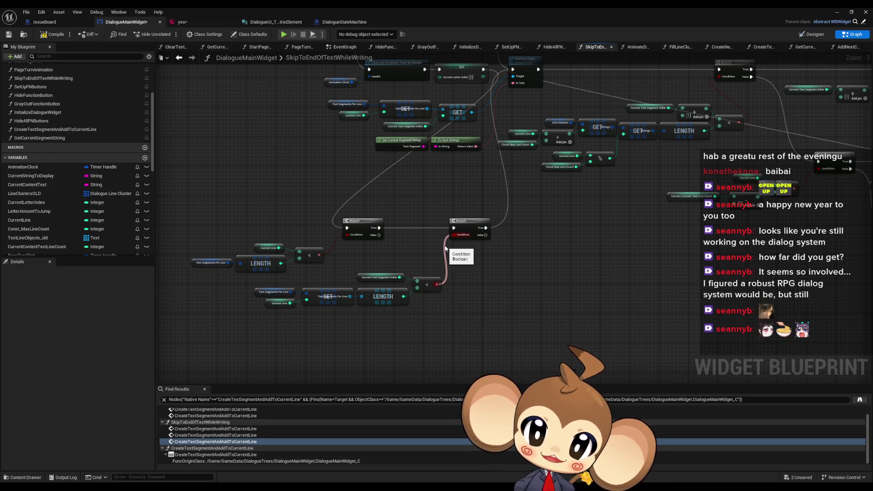
{"action": "left_click_drag", "start_coordinate": [445, 248], "coordinate": [440, 250]}
Add a Branch node on the second branch's False path.
{"action": "mouse_move", "coordinate": [515, 269]}
{"action": "left_mouse_down"}
{"action": "mouse_move", "coordinate": [364, 238]}
{"action": "mouse_move", "coordinate": [396, 333]}
{"action": "left_mouse_up"}
{"action": "type", "text": "branch"}
{"action": "key", "text": "Return"}
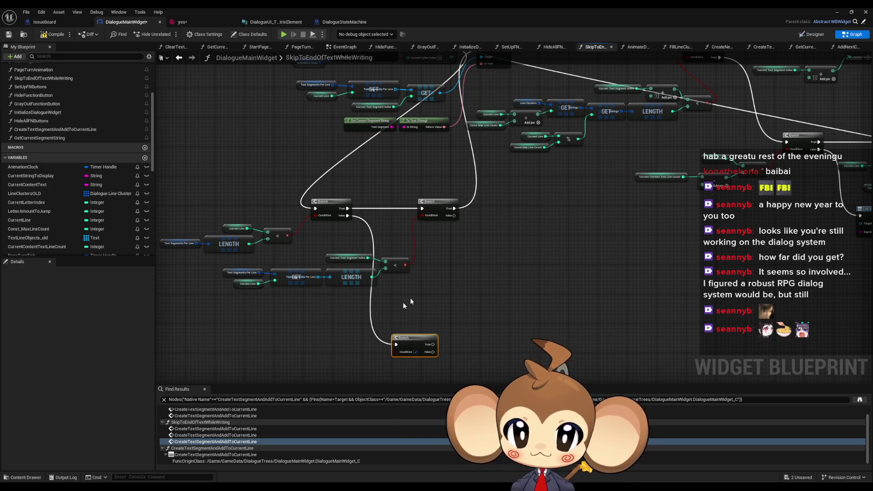
Copy the Line Clusters length and modulo nodes and paste them near the new Branch.
{"action": "left_click_drag", "start_coordinate": [448, 286], "coordinate": [497, 270]}
{"action": "left_click_drag", "start_coordinate": [547, 96], "coordinate": [453, 203]}
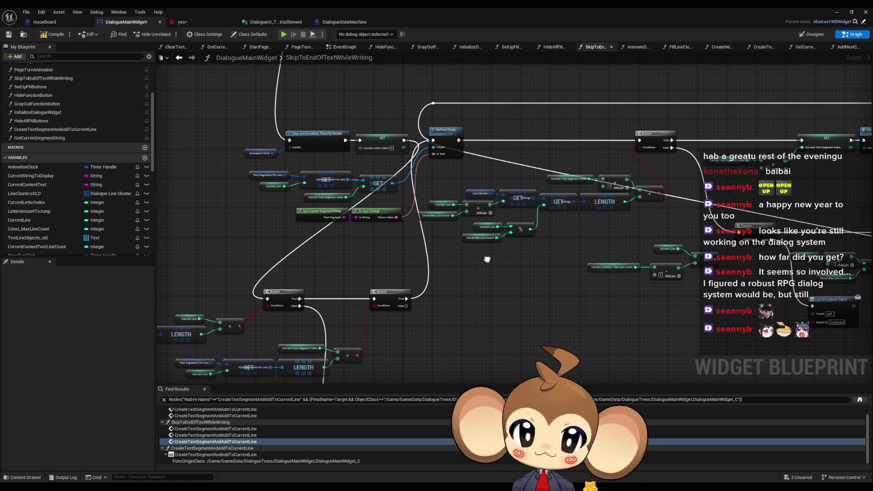
{"action": "left_click_drag", "start_coordinate": [495, 257], "coordinate": [480, 261]}
{"action": "mouse_move", "coordinate": [423, 198]}
{"action": "left_mouse_down"}
{"action": "mouse_move", "coordinate": [555, 253]}
{"action": "mouse_move", "coordinate": [596, 208]}
{"action": "mouse_move", "coordinate": [579, 253]}
{"action": "mouse_move", "coordinate": [438, 286]}
{"action": "left_mouse_up"}
{"action": "key", "text": "ctrl+c"}
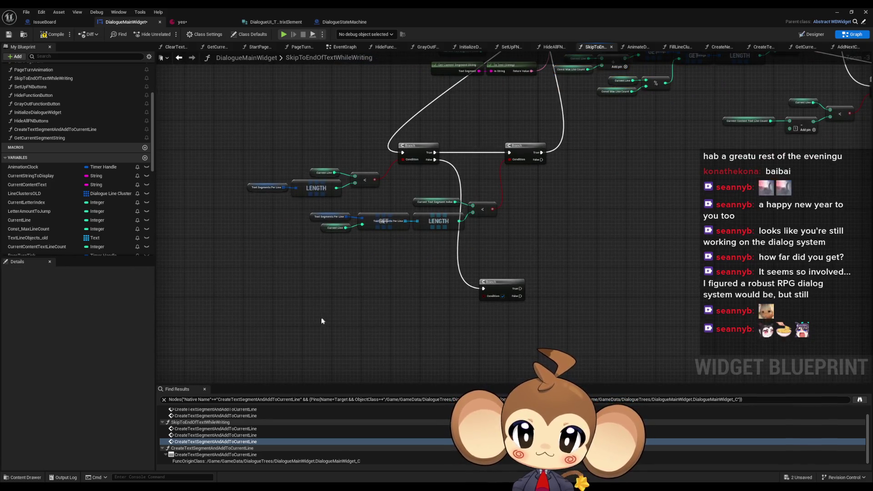
{"action": "key", "text": "ctrl+v"}
{"action": "mouse_move", "coordinate": [454, 318]}
{"action": "left_mouse_down"}
{"action": "mouse_move", "coordinate": [414, 318]}
{"action": "mouse_move", "coordinate": [426, 329]}
{"action": "left_mouse_up"}
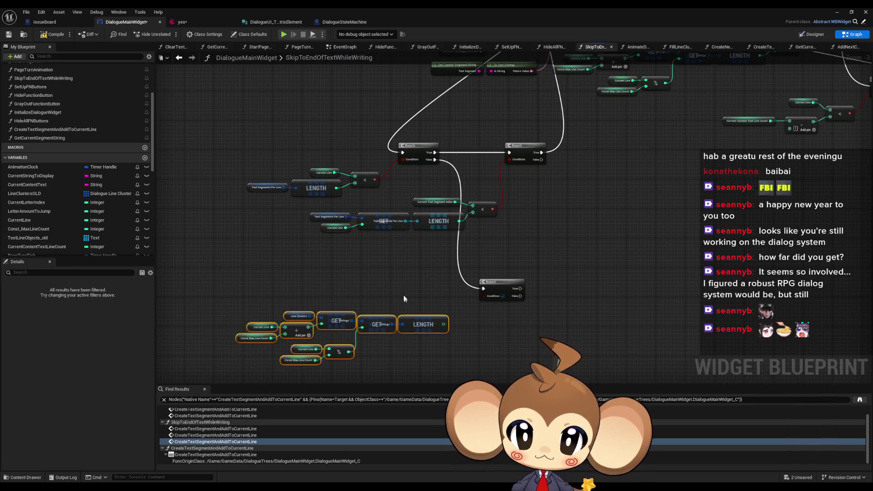
Duplicate the Current Line less-than comparison nodes and place them beside the new Branch.
{"action": "left_click_drag", "start_coordinate": [303, 165], "coordinate": [384, 186]}
{"action": "key", "text": "ctrl+c"}
{"action": "key", "text": "ctrl+v"}
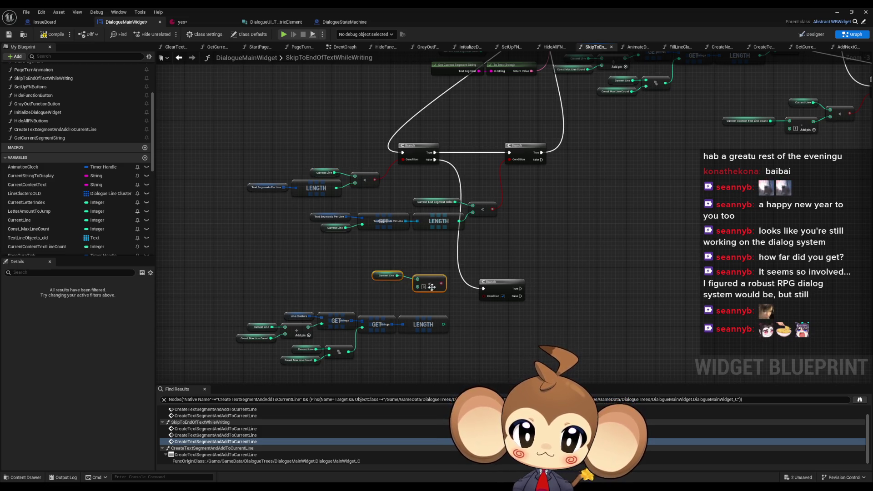
{"action": "mouse_move", "coordinate": [429, 283]}
{"action": "left_mouse_down"}
{"action": "mouse_move", "coordinate": [429, 306]}
{"action": "mouse_move", "coordinate": [459, 321]}
{"action": "left_mouse_up"}
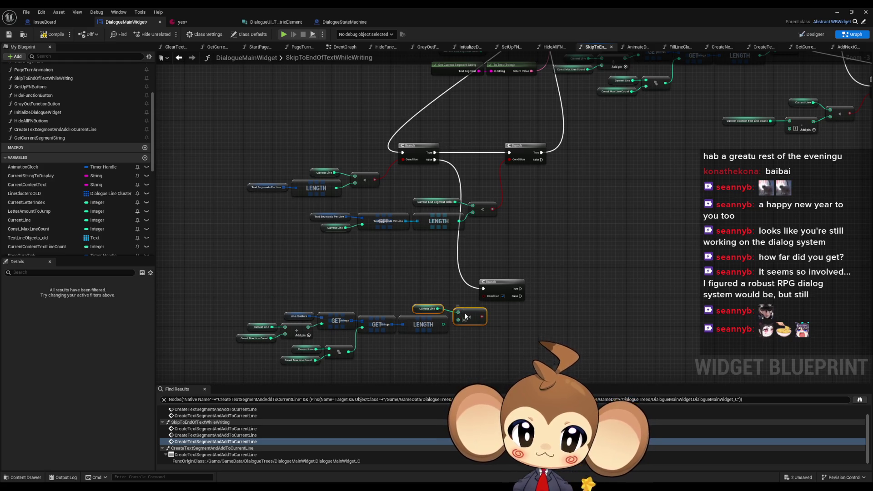
{"action": "left_click_drag", "start_coordinate": [377, 299], "coordinate": [409, 277]}
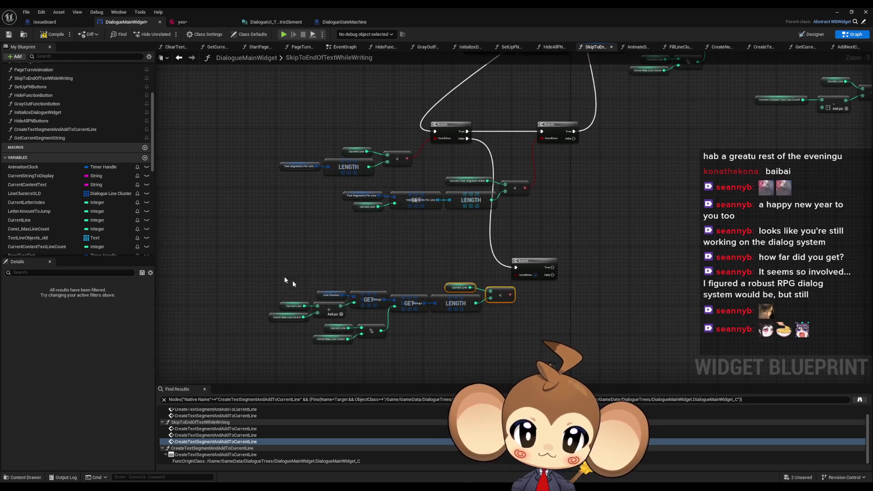
{"action": "left_click_drag", "start_coordinate": [273, 275], "coordinate": [491, 335]}
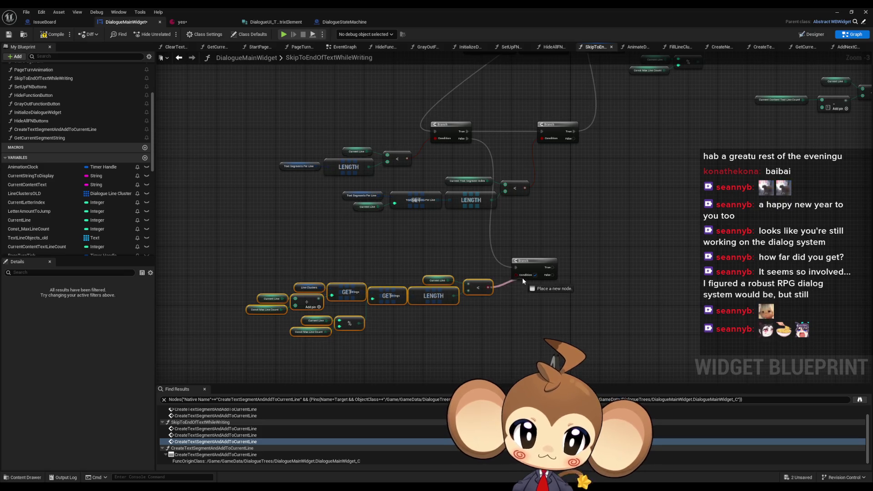
{"action": "left_click", "coordinate": [528, 308]}
{"action": "mouse_move", "coordinate": [502, 304]}
{"action": "left_mouse_down"}
{"action": "mouse_move", "coordinate": [432, 311]}
{"action": "mouse_move", "coordinate": [438, 338]}
{"action": "left_mouse_up"}
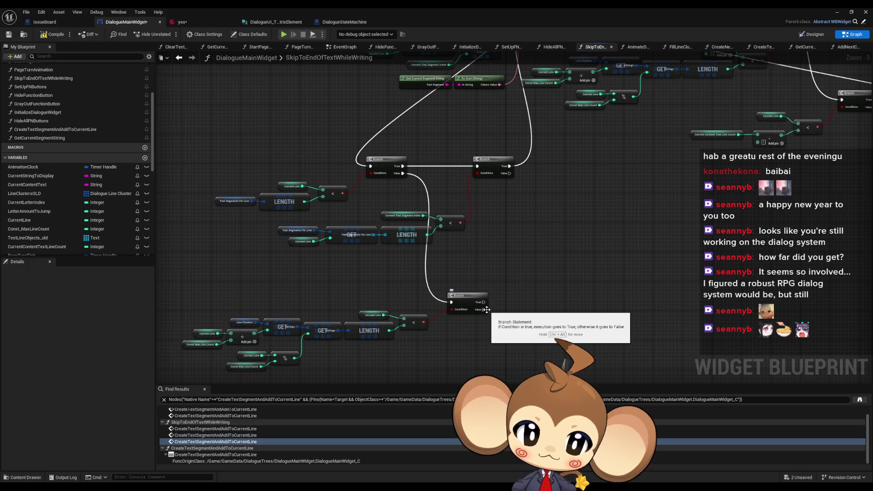
{"action": "left_click_drag", "start_coordinate": [487, 310], "coordinate": [466, 325]}
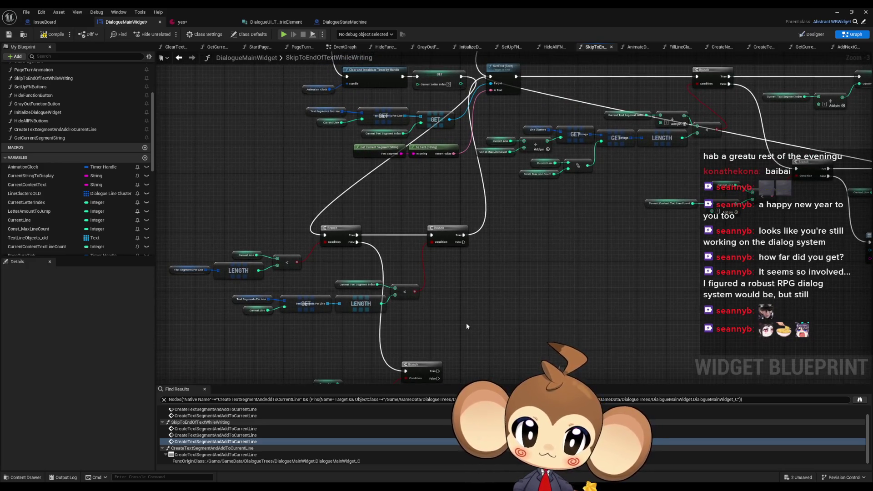
Paste Create New Text Line and Create Text Segment nodes, wiring the Branch True path into them.
{"action": "scroll", "coordinate": [466, 323], "scroll_direction": "down", "scroll_amount": 3}
{"action": "scroll", "coordinate": [518, 242], "scroll_direction": "up", "scroll_amount": 3}
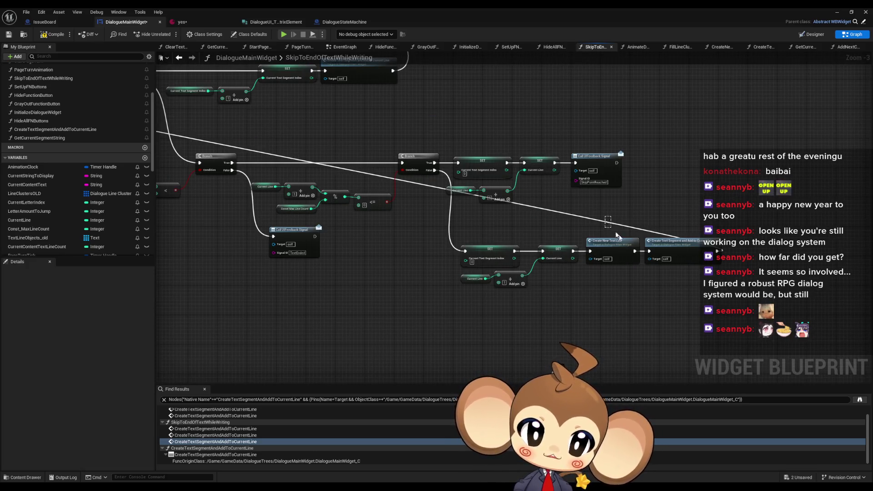
{"action": "scroll", "coordinate": [555, 303], "scroll_direction": "down", "scroll_amount": 3}
{"action": "scroll", "coordinate": [512, 297], "scroll_direction": "up", "scroll_amount": 4}
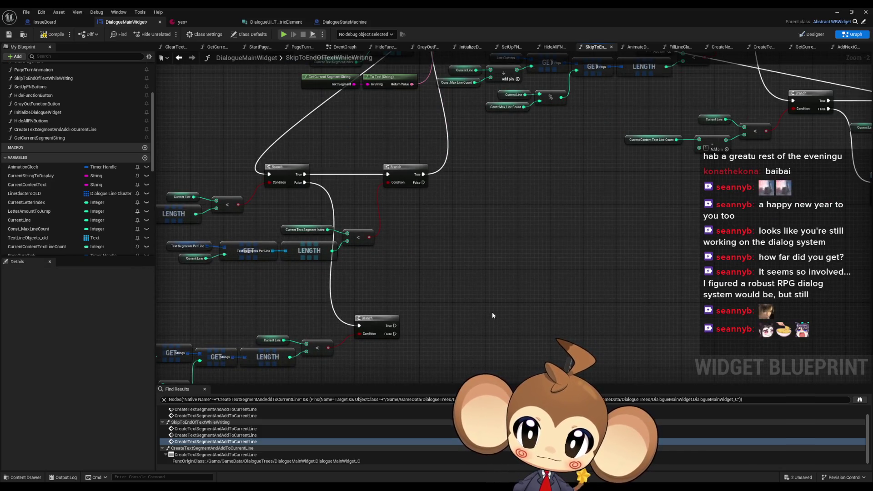
{"action": "key", "text": "ctrl+v"}
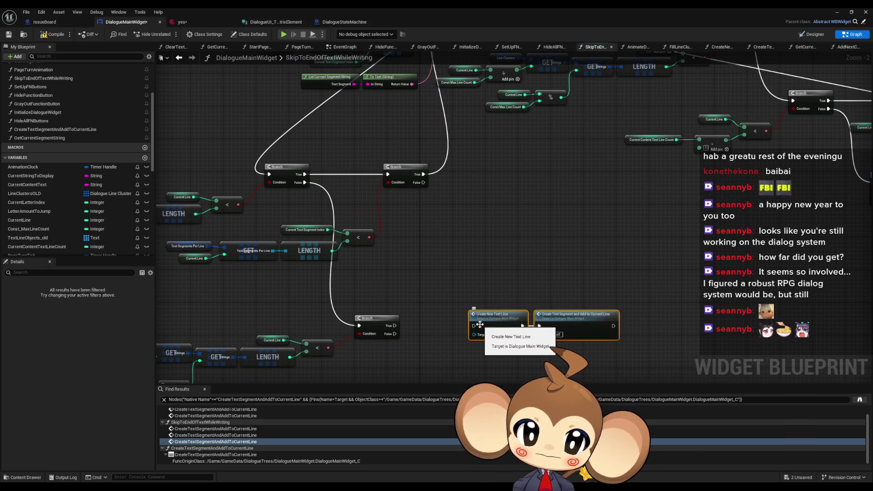
{"action": "left_click_drag", "start_coordinate": [474, 325], "coordinate": [395, 325]}
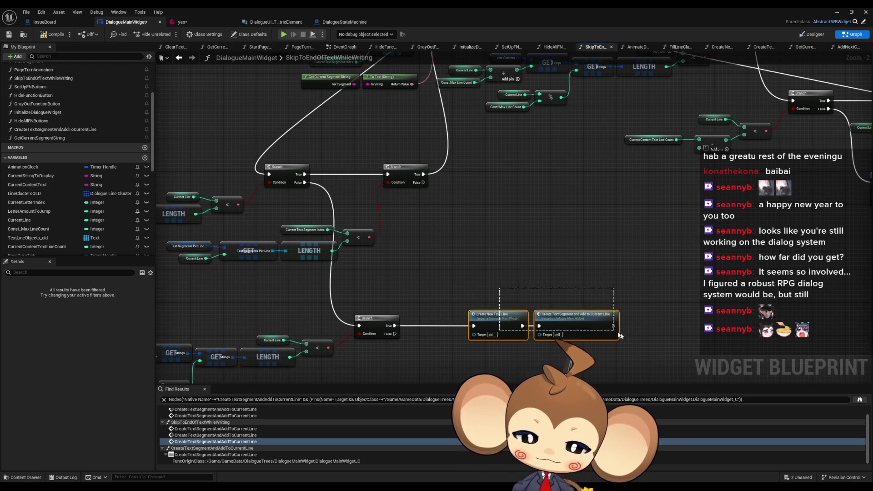
{"action": "left_click_drag", "start_coordinate": [500, 314], "coordinate": [446, 315]}
{"action": "left_click", "coordinate": [448, 288]}
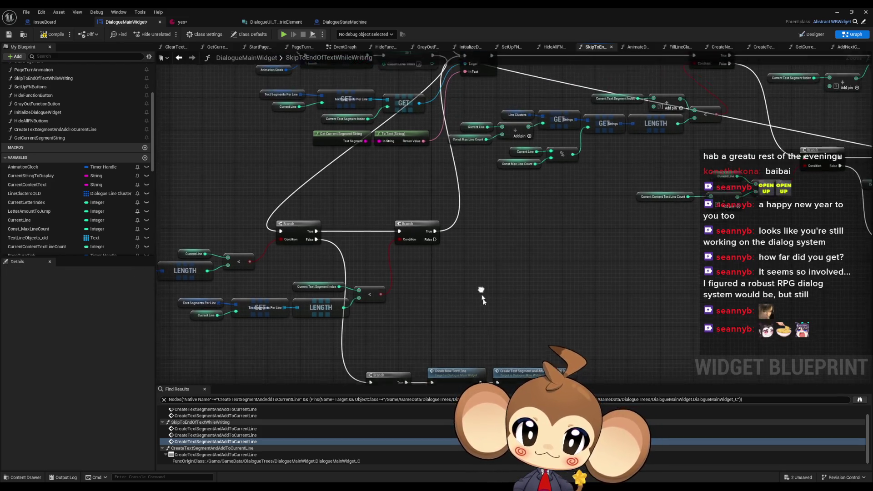
Move the Current Text Segment Index SET node after Create Text Segment.
{"action": "scroll", "coordinate": [500, 277], "scroll_direction": "down", "scroll_amount": 1}
{"action": "scroll", "coordinate": [543, 269], "scroll_direction": "up", "scroll_amount": 1}
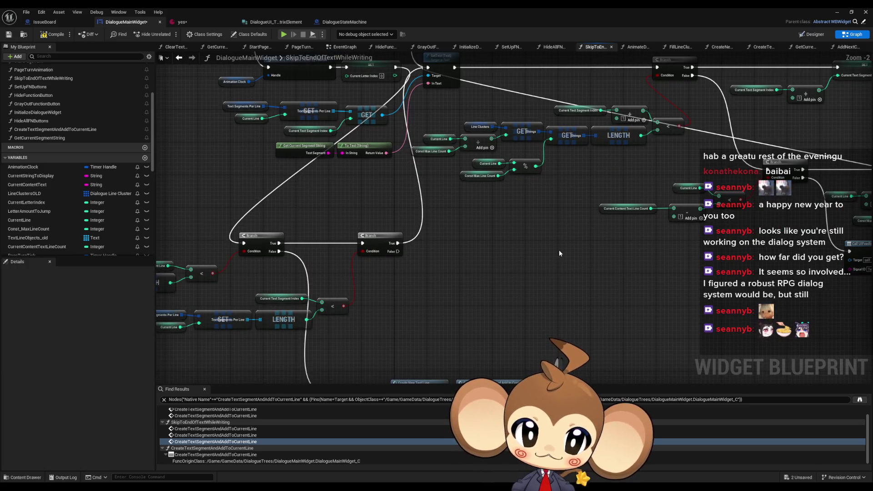
{"action": "mouse_move", "coordinate": [558, 250]}
{"action": "left_mouse_down"}
{"action": "mouse_move", "coordinate": [329, 236]}
{"action": "mouse_move", "coordinate": [323, 257]}
{"action": "left_mouse_up"}
{"action": "left_click", "coordinate": [600, 118]}
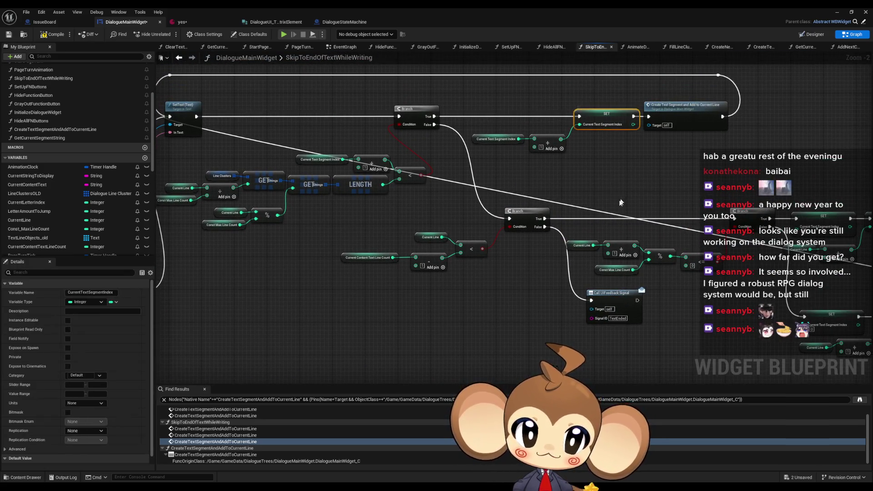
{"action": "scroll", "coordinate": [466, 257], "scroll_direction": "down", "scroll_amount": 3}
{"action": "scroll", "coordinate": [409, 318], "scroll_direction": "up", "scroll_amount": 3}
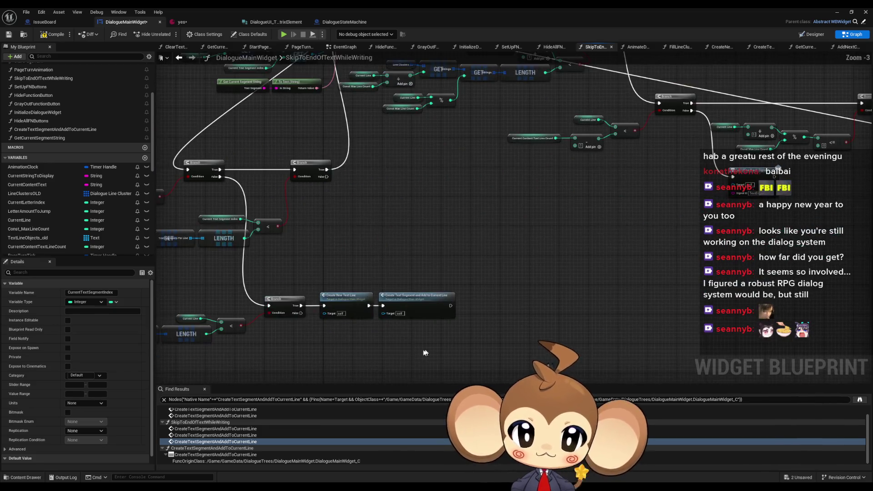
{"action": "mouse_move", "coordinate": [379, 328]}
{"action": "left_mouse_down"}
{"action": "mouse_move", "coordinate": [571, 282]}
{"action": "mouse_move", "coordinate": [555, 282]}
{"action": "left_mouse_up"}
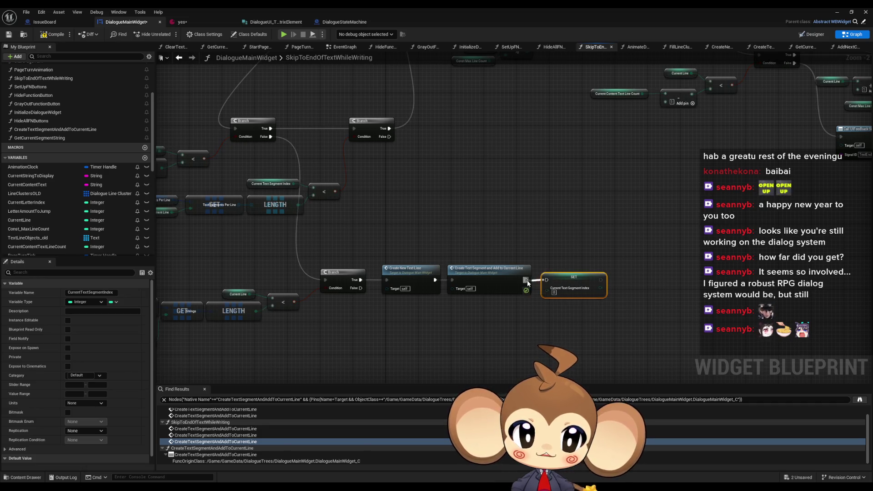
{"action": "left_click", "coordinate": [528, 178]}
{"action": "scroll", "coordinate": [545, 180], "scroll_direction": "down", "scroll_amount": 2}
{"action": "scroll", "coordinate": [551, 184], "scroll_direction": "up", "scroll_amount": 1}
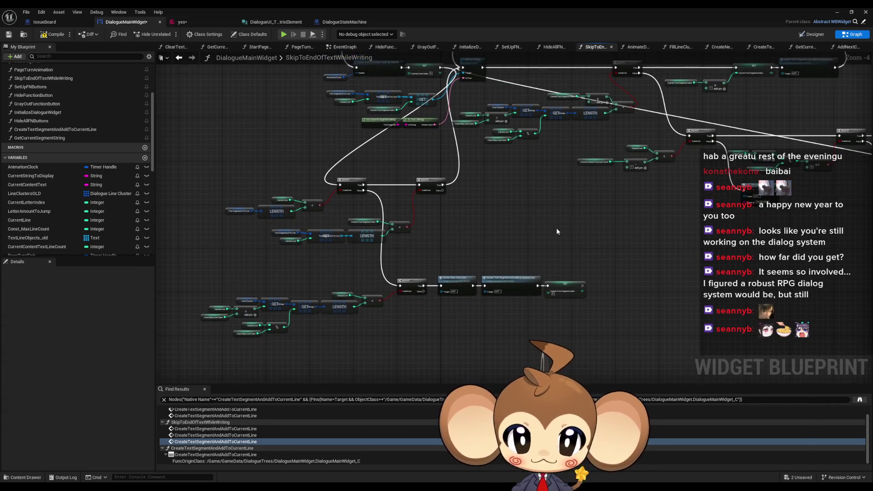
Wire the segment-index SET node's output up to SetText (Text) and pull a connection off the branch's False output.
{"action": "scroll", "coordinate": [561, 256], "scroll_direction": "down", "scroll_amount": 1}
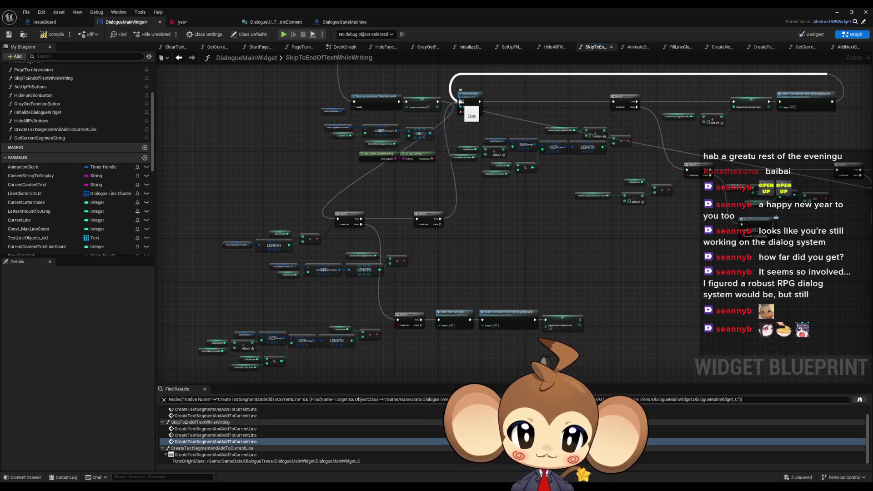
{"action": "scroll", "coordinate": [460, 101], "scroll_direction": "up", "scroll_amount": 4}
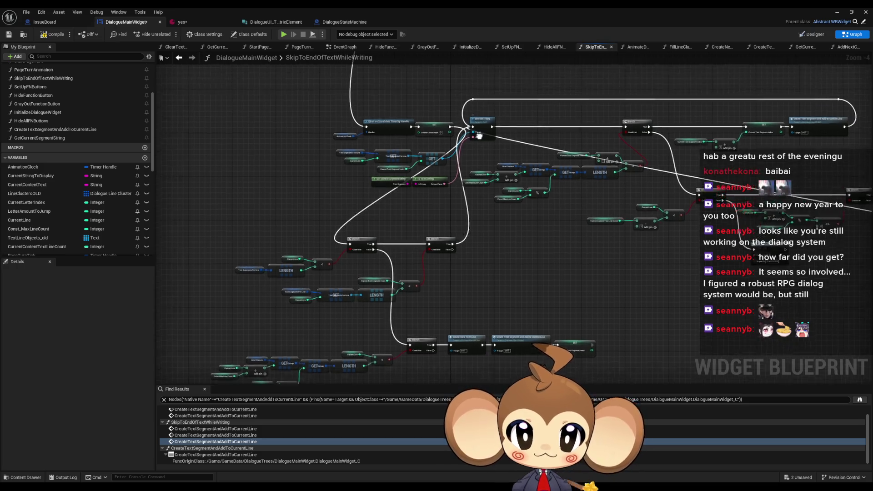
{"action": "left_click_drag", "start_coordinate": [285, 202], "coordinate": [448, 243]}
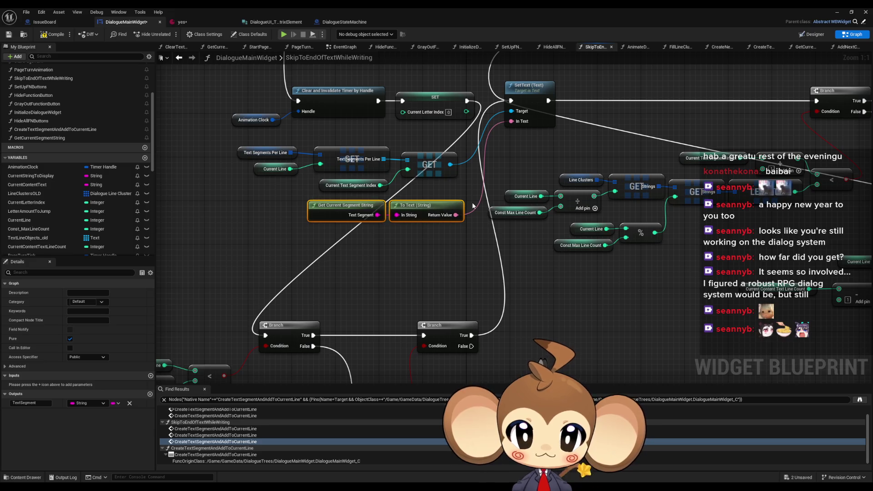
{"action": "scroll", "coordinate": [476, 216], "scroll_direction": "down", "scroll_amount": 1}
{"action": "scroll", "coordinate": [476, 216], "scroll_direction": "down", "scroll_amount": 2}
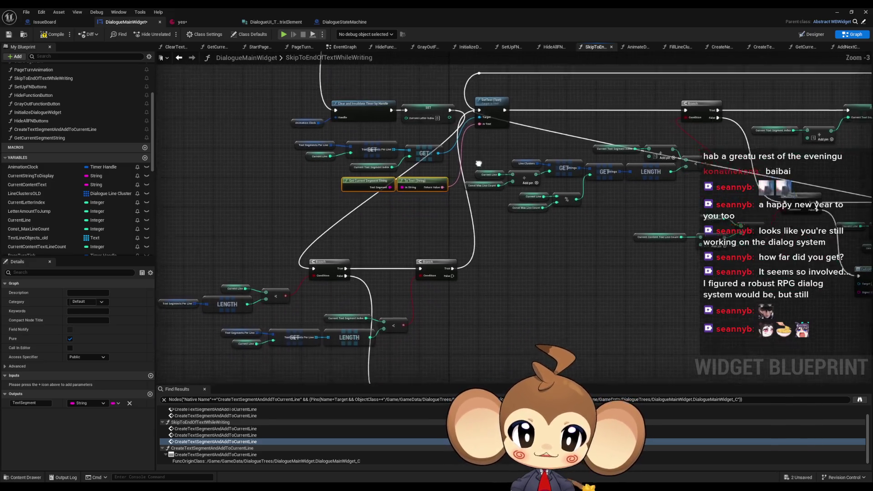
{"action": "mouse_move", "coordinate": [473, 96]}
{"action": "left_mouse_down"}
{"action": "mouse_move", "coordinate": [516, 292]}
{"action": "mouse_move", "coordinate": [564, 332]}
{"action": "mouse_move", "coordinate": [639, 309]}
{"action": "left_mouse_up"}
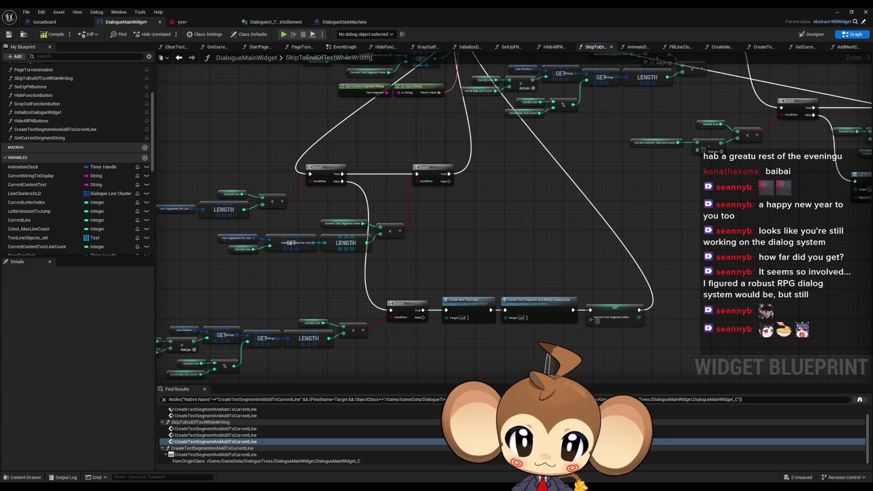
{"action": "left_click_drag", "start_coordinate": [530, 243], "coordinate": [566, 227]}
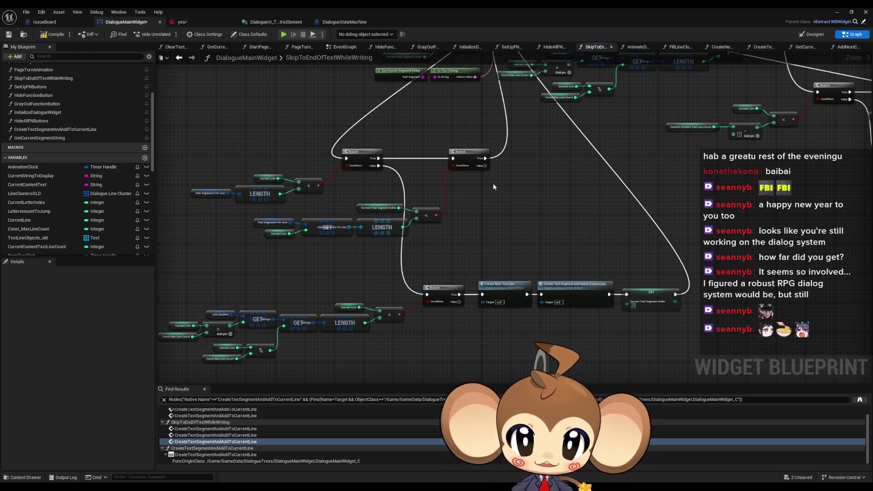
{"action": "mouse_move", "coordinate": [485, 165]}
{"action": "left_mouse_down"}
{"action": "mouse_move", "coordinate": [555, 203]}
{"action": "mouse_move", "coordinate": [493, 240]}
{"action": "mouse_move", "coordinate": [512, 259]}
{"action": "mouse_move", "coordinate": [503, 250]}
{"action": "mouse_move", "coordinate": [538, 185]}
{"action": "mouse_move", "coordinate": [579, 171]}
{"action": "mouse_move", "coordinate": [521, 191]}
{"action": "left_mouse_up"}
Add a Branch and feed the lower comparison result into its Condition.
{"action": "type", "text": "branch"}
{"action": "key", "text": "Return"}
{"action": "left_click_drag", "start_coordinate": [634, 133], "coordinate": [760, 165]}
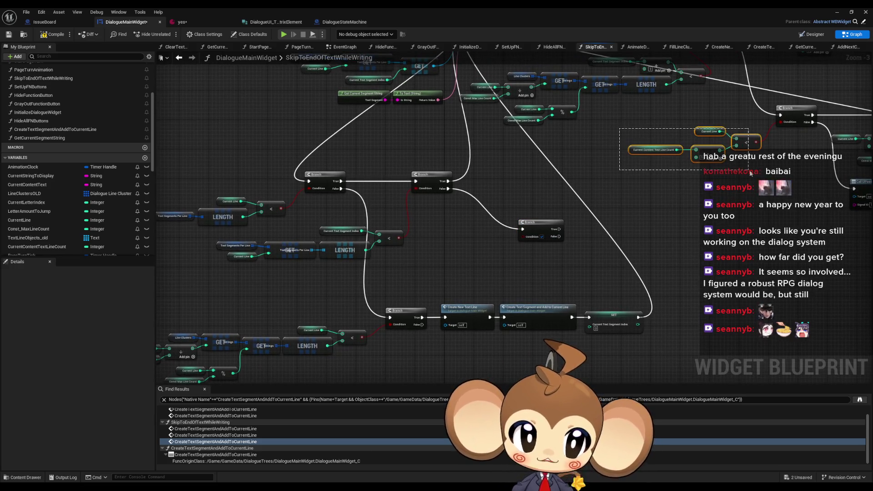
{"action": "key", "text": "Home"}
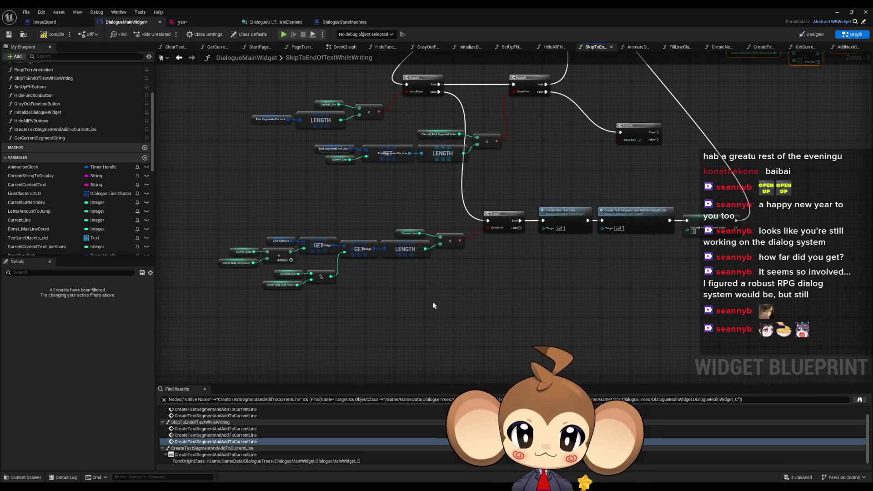
{"action": "mouse_move", "coordinate": [429, 275]}
{"action": "left_mouse_down"}
{"action": "mouse_move", "coordinate": [456, 308]}
{"action": "mouse_move", "coordinate": [503, 208]}
{"action": "left_mouse_up"}
{"action": "left_click_drag", "start_coordinate": [371, 231], "coordinate": [442, 243]}
Delete the old Line Clusters lookup and Current Line comparison nodes, then move the lower group up.
{"action": "mouse_move", "coordinate": [206, 196]}
{"action": "left_mouse_down"}
{"action": "mouse_move", "coordinate": [350, 274]}
{"action": "mouse_move", "coordinate": [348, 311]}
{"action": "left_mouse_up"}
{"action": "key", "text": "Delete"}
{"action": "left_click_drag", "start_coordinate": [366, 207], "coordinate": [498, 262]}
{"action": "key", "text": "Delete"}
{"action": "left_click_drag", "start_coordinate": [300, 255], "coordinate": [602, 377]}
{"action": "left_click_drag", "start_coordinate": [454, 336], "coordinate": [470, 255]}
{"action": "left_click", "coordinate": [640, 256]}
{"action": "scroll", "coordinate": [485, 227], "scroll_direction": "down", "scroll_amount": 2}
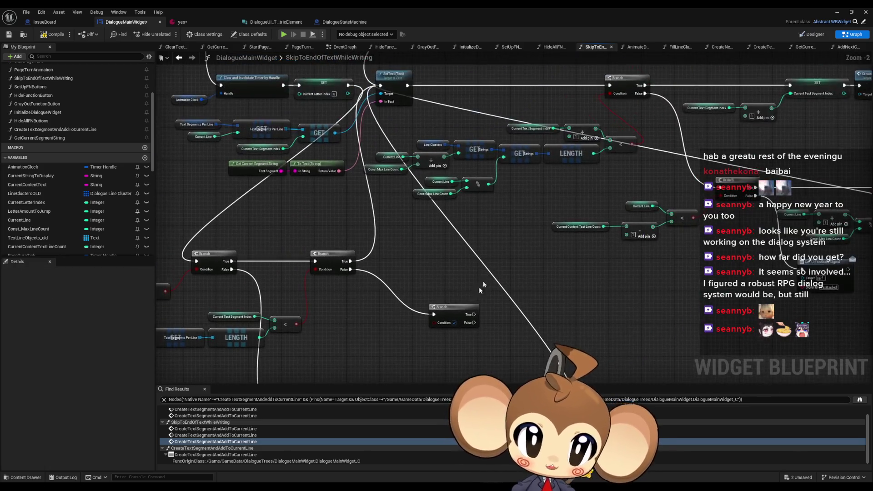
Paste copies of the Line Clusters GET/LENGTH/% nodes and segment-index comparison, wiring it to the Branch Condition.
{"action": "mouse_move", "coordinate": [548, 195]}
{"action": "left_mouse_down"}
{"action": "mouse_move", "coordinate": [409, 143]}
{"action": "mouse_move", "coordinate": [364, 139]}
{"action": "left_mouse_up"}
{"action": "key", "text": "ctrl+c"}
{"action": "left_click_drag", "start_coordinate": [452, 309], "coordinate": [482, 222]}
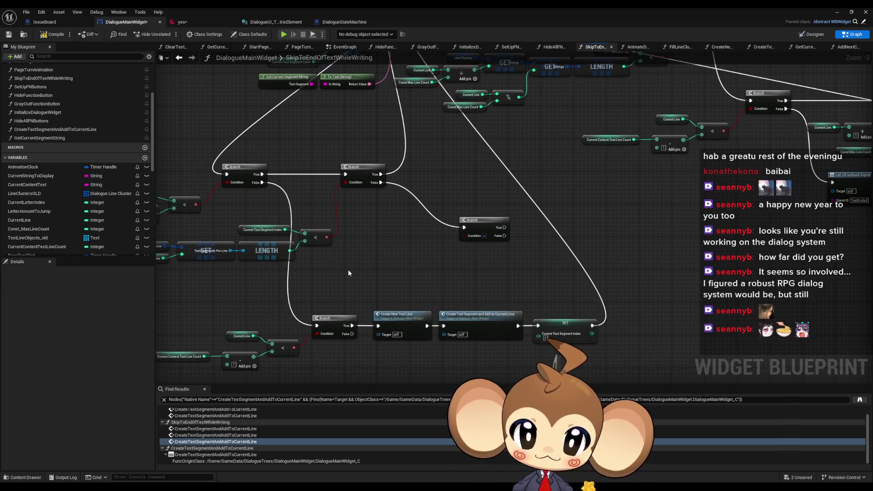
{"action": "key", "text": "ctrl+v"}
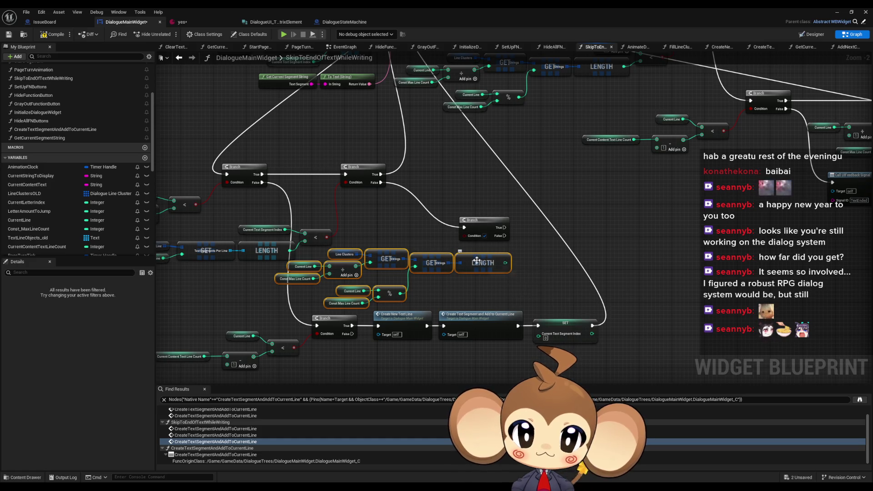
{"action": "left_click_drag", "start_coordinate": [285, 212], "coordinate": [422, 214]}
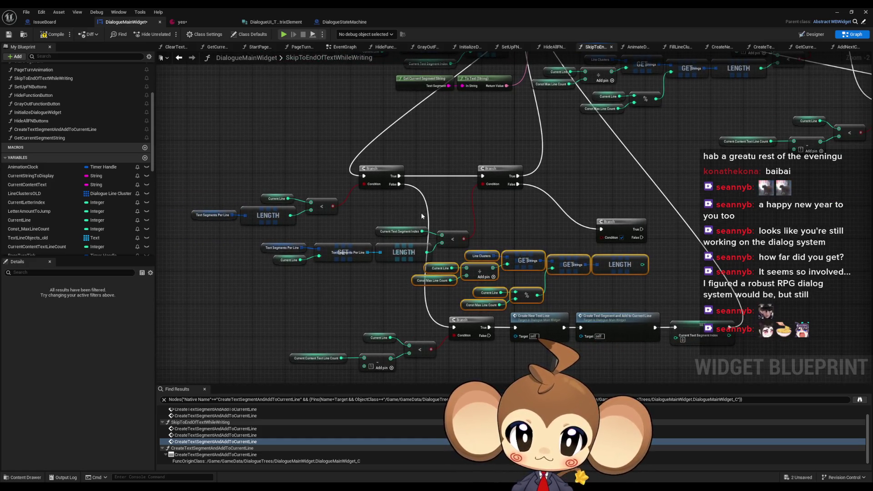
{"action": "left_click", "coordinate": [402, 231]}
{"action": "key", "text": "ctrl+c"}
{"action": "key", "text": "ctrl+v"}
{"action": "mouse_move", "coordinate": [700, 252]}
{"action": "left_mouse_down"}
{"action": "mouse_move", "coordinate": [718, 266]}
{"action": "mouse_move", "coordinate": [642, 274]}
{"action": "mouse_move", "coordinate": [602, 237]}
{"action": "left_mouse_up"}
{"action": "scroll", "coordinate": [545, 250], "scroll_direction": "down", "scroll_amount": 1}
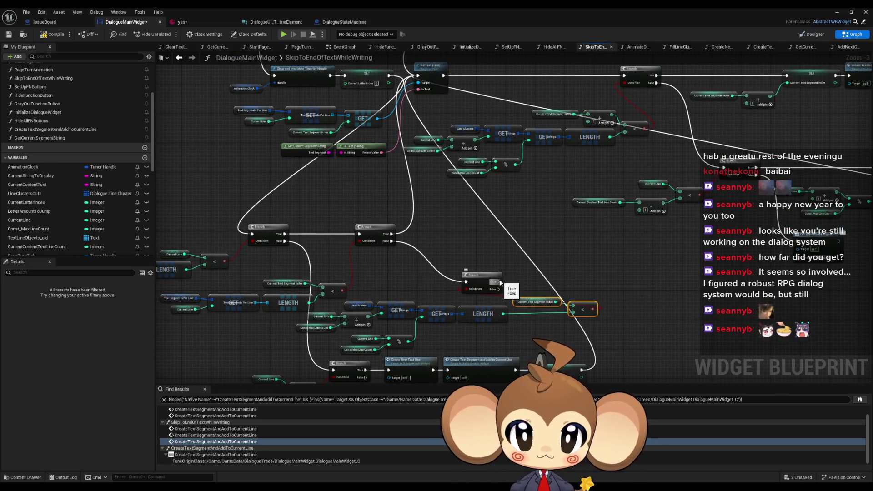
Run SetText from the line-length Branch's True output, then inspect the Current Text Segment Index variable.
{"action": "mouse_move", "coordinate": [500, 282]}
{"action": "left_mouse_down"}
{"action": "mouse_move", "coordinate": [412, 95]}
{"action": "mouse_move", "coordinate": [419, 78]}
{"action": "left_mouse_up"}
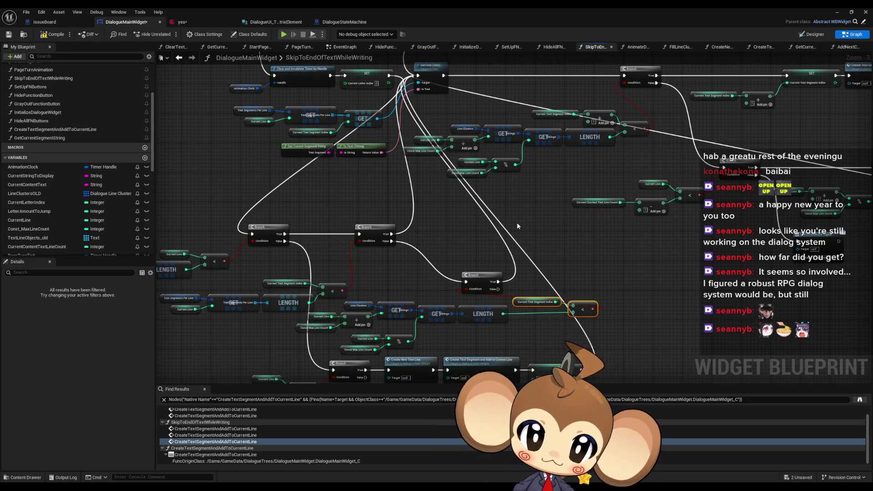
{"action": "left_click_drag", "start_coordinate": [517, 226], "coordinate": [518, 209]}
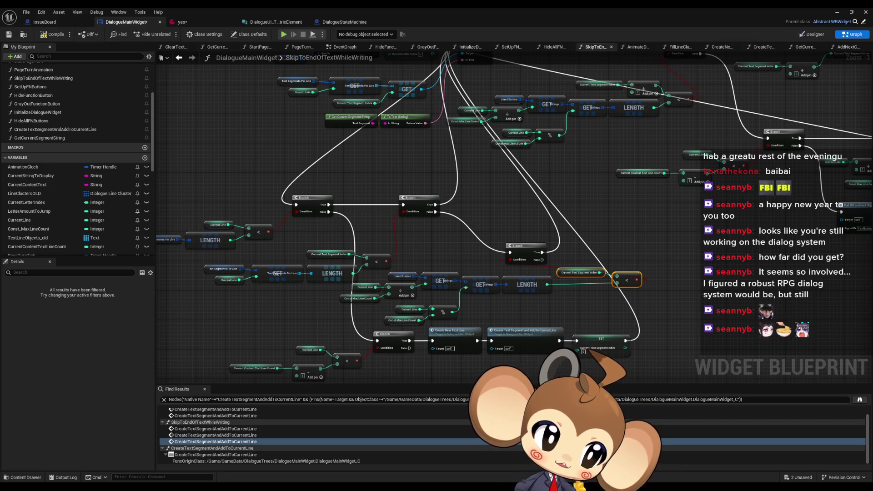
{"action": "left_click", "coordinate": [421, 234]}
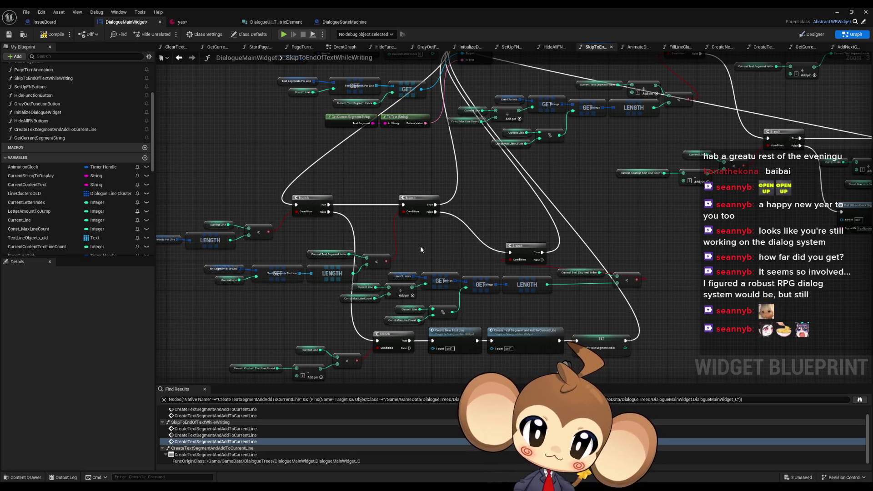
{"action": "left_click", "coordinate": [329, 254]}
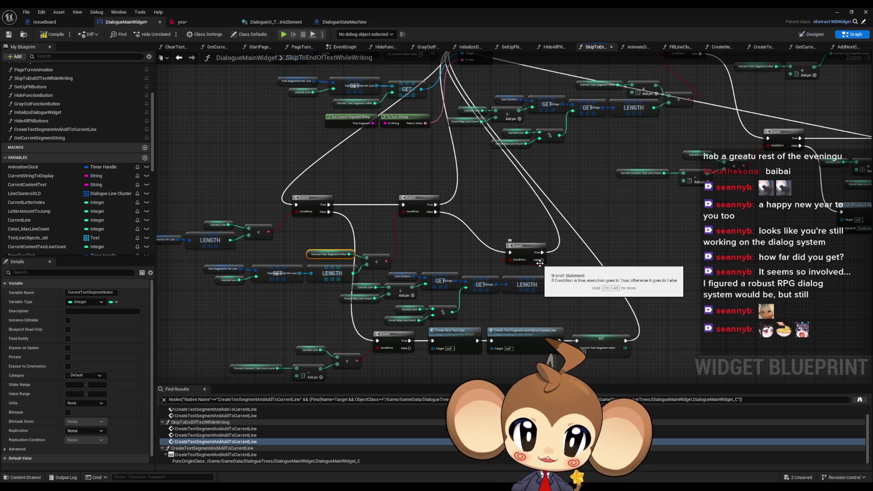
{"action": "left_click_drag", "start_coordinate": [609, 250], "coordinate": [576, 259]}
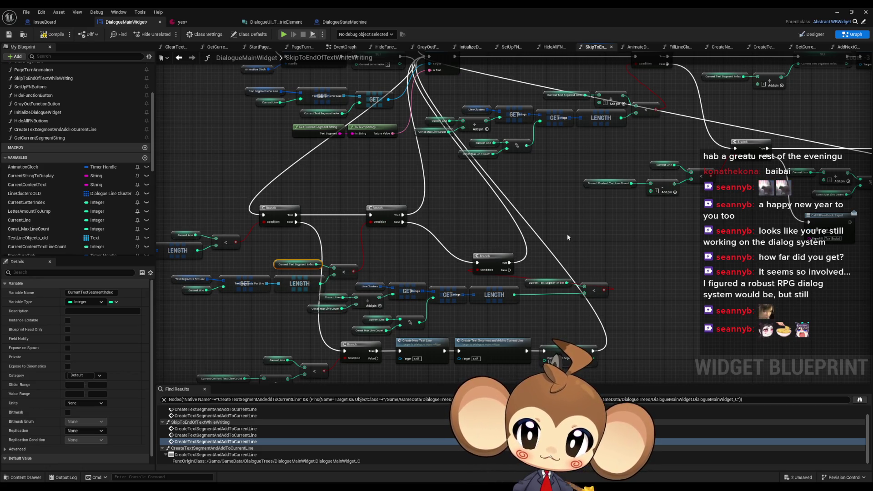
{"action": "left_click_drag", "start_coordinate": [567, 237], "coordinate": [611, 236]}
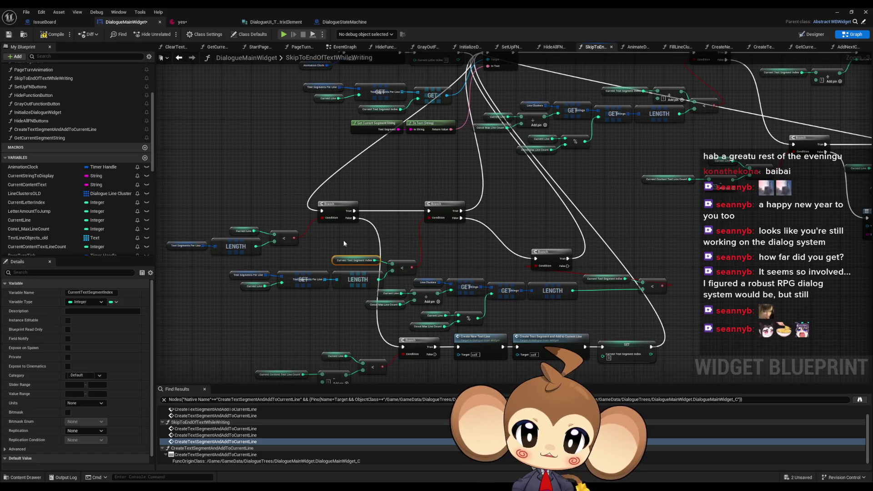
{"action": "left_click_drag", "start_coordinate": [606, 266], "coordinate": [558, 280]}
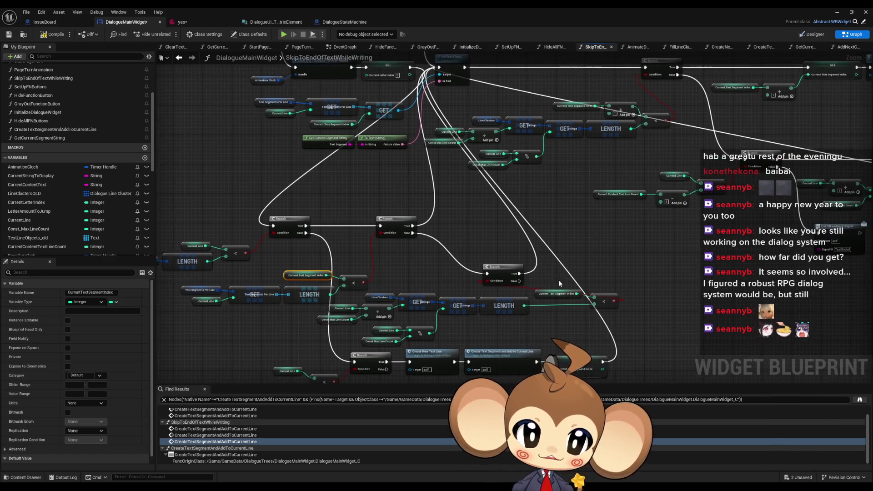
{"action": "scroll", "coordinate": [557, 278], "scroll_direction": "down", "scroll_amount": 5}
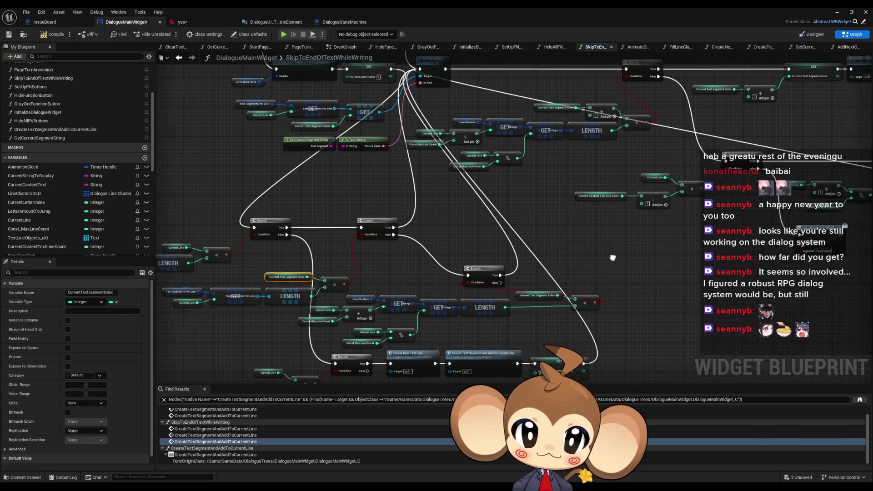
{"action": "scroll", "coordinate": [429, 296], "scroll_direction": "up", "scroll_amount": 3}
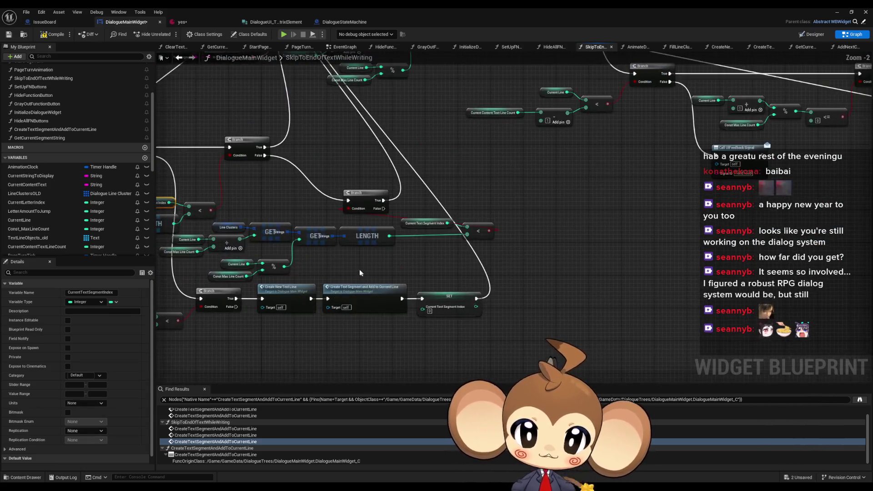
Duplicate Create Text Segment and Add to Current Line beside the Branch, wiring False through it to SetText.
{"action": "left_click", "coordinate": [402, 311]}
{"action": "scroll", "coordinate": [386, 283], "scroll_direction": "up", "scroll_amount": 2}
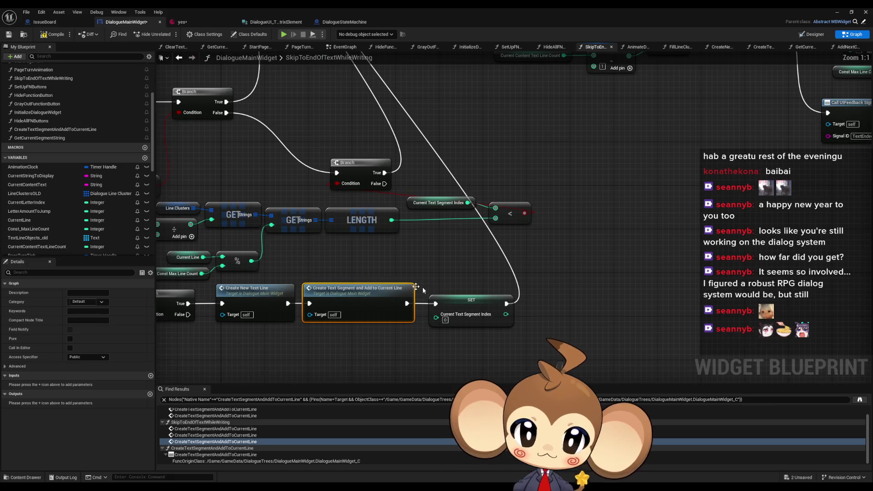
{"action": "scroll", "coordinate": [517, 252], "scroll_direction": "down", "scroll_amount": 2}
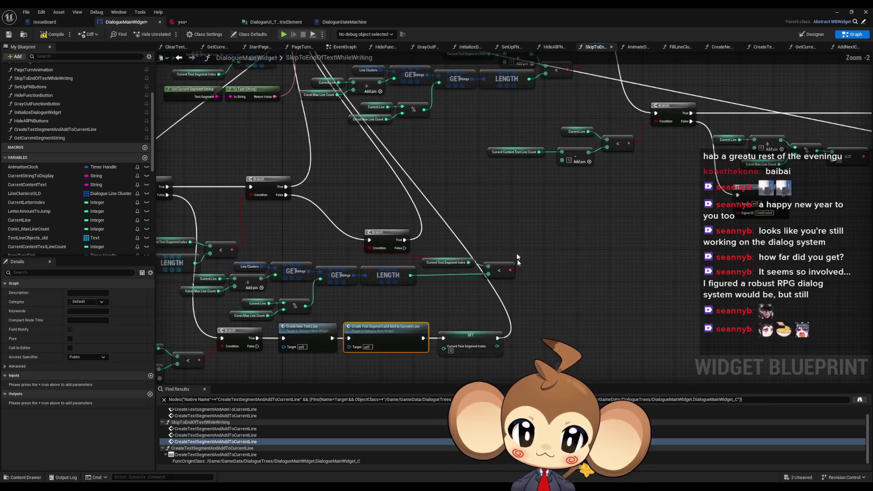
{"action": "key", "text": "ctrl+v"}
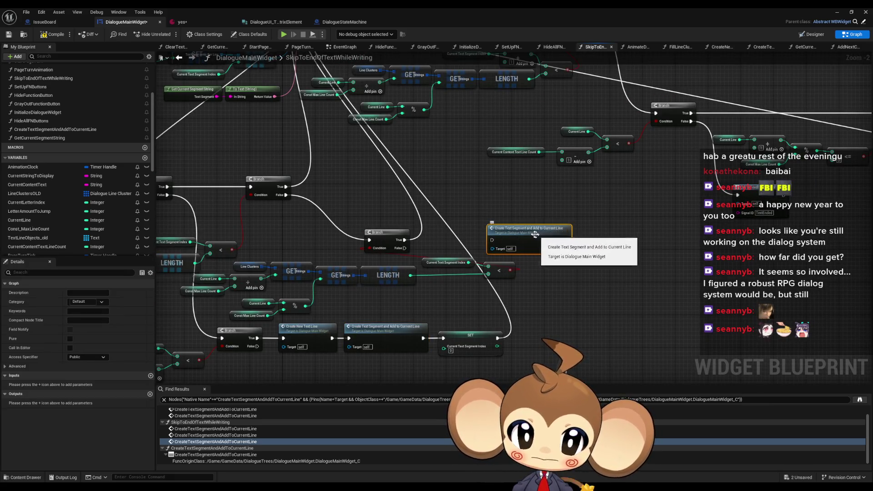
{"action": "left_click_drag", "start_coordinate": [487, 226], "coordinate": [471, 219]}
{"action": "mouse_move", "coordinate": [405, 248]}
{"action": "left_mouse_down"}
{"action": "mouse_move", "coordinate": [446, 252]}
{"action": "mouse_move", "coordinate": [475, 231]}
{"action": "left_mouse_up"}
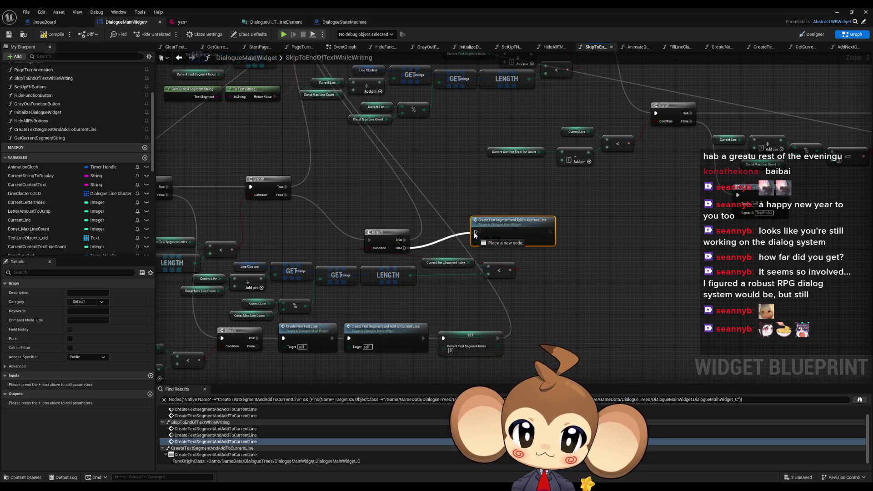
{"action": "mouse_move", "coordinate": [550, 231]}
{"action": "left_mouse_down"}
{"action": "mouse_move", "coordinate": [454, 136]}
{"action": "mouse_move", "coordinate": [400, 64]}
{"action": "mouse_move", "coordinate": [397, 46]}
{"action": "mouse_move", "coordinate": [312, 85]}
{"action": "left_mouse_up"}
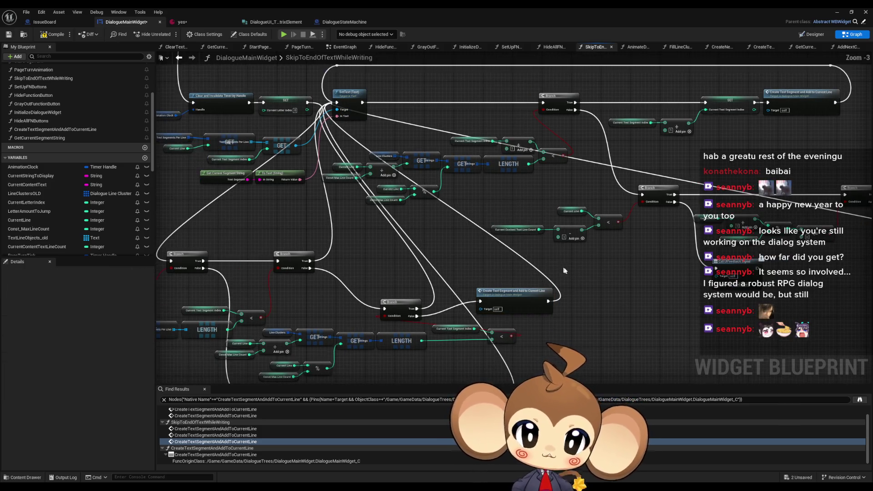
{"action": "scroll", "coordinate": [566, 265], "scroll_direction": "down", "scroll_amount": 2}
{"action": "mouse_move", "coordinate": [593, 293]}
{"action": "left_mouse_down"}
{"action": "mouse_move", "coordinate": [581, 258]}
{"action": "mouse_move", "coordinate": [589, 266]}
{"action": "left_mouse_up"}
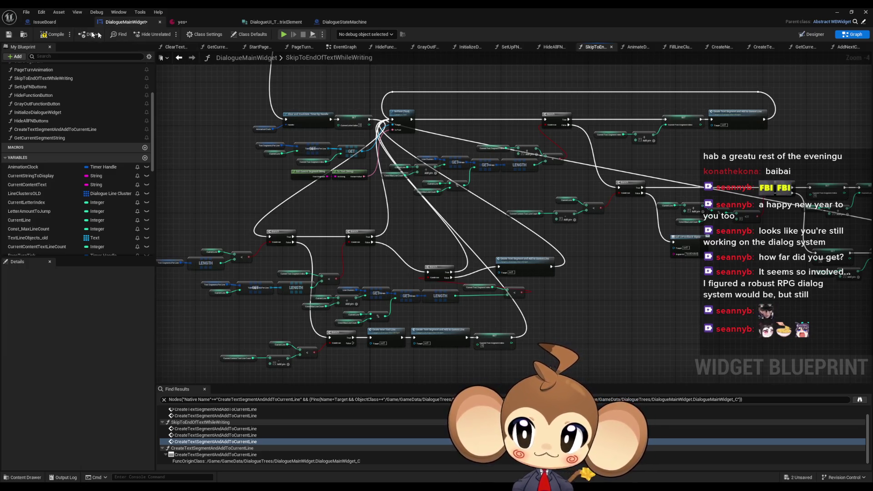
Start several Play In Editor test sessions, loading the saved game each time.
{"action": "left_click", "coordinate": [836, 11]}
{"action": "left_click", "coordinate": [169, 34]}
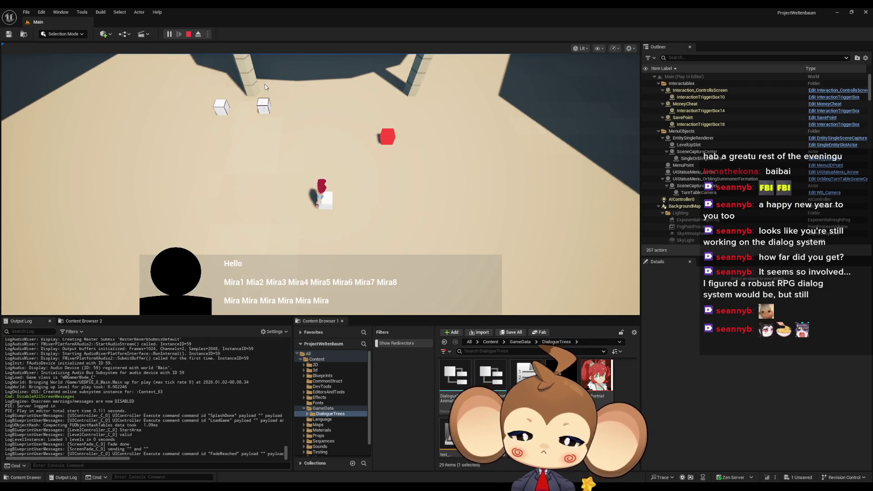
{"action": "left_click", "coordinate": [188, 34]}
{"action": "left_click", "coordinate": [166, 34]}
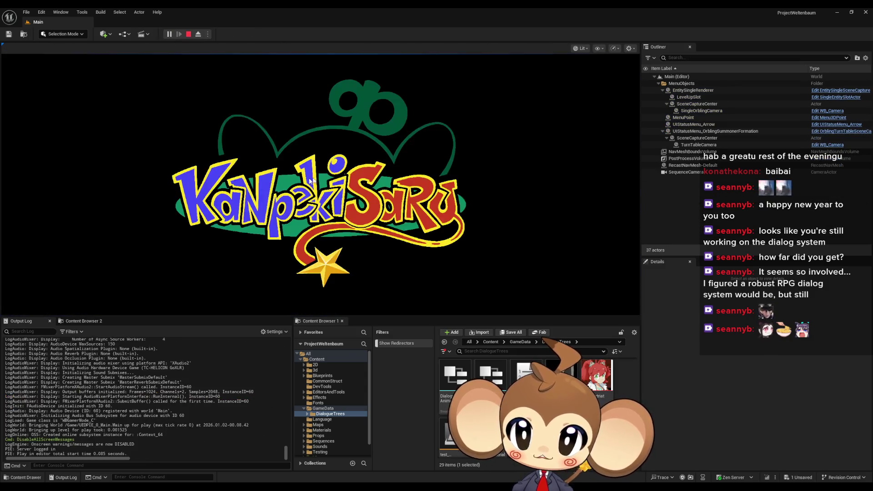
{"action": "left_click", "coordinate": [139, 253]}
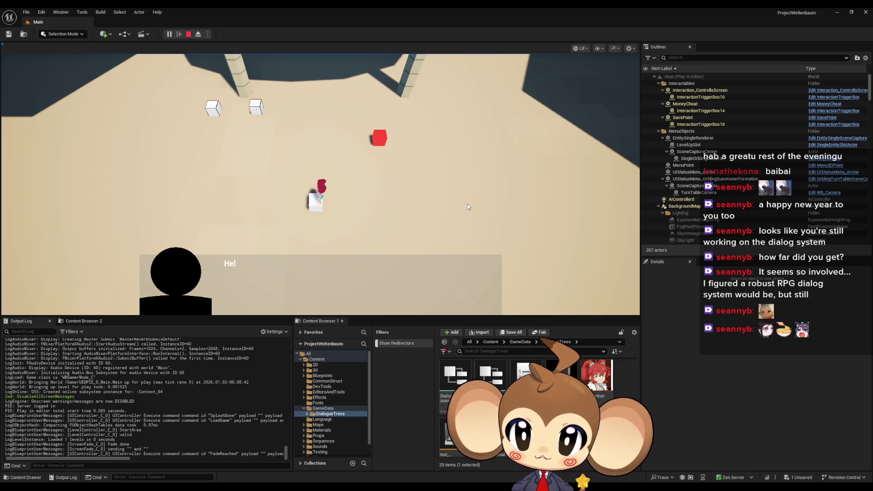
{"action": "left_click", "coordinate": [188, 34]}
{"action": "left_click", "coordinate": [169, 34]}
{"action": "left_click", "coordinate": [115, 274]}
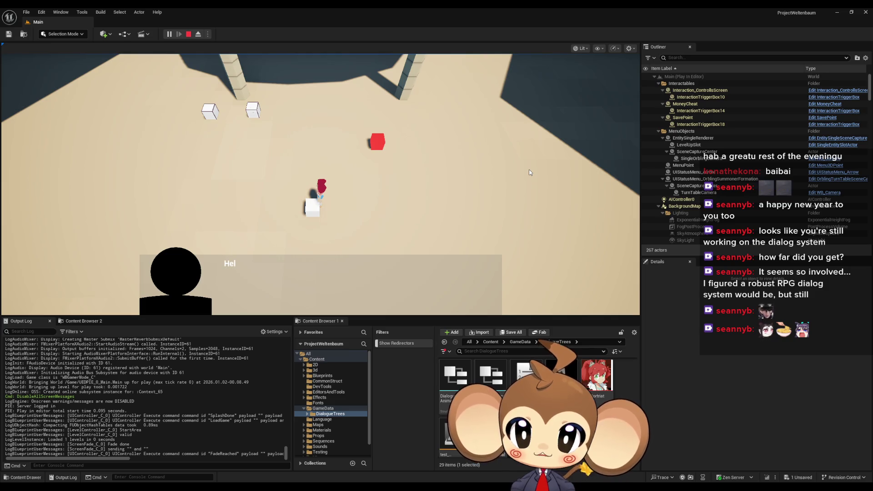
{"action": "left_click", "coordinate": [188, 34]}
{"action": "left_click", "coordinate": [169, 34]}
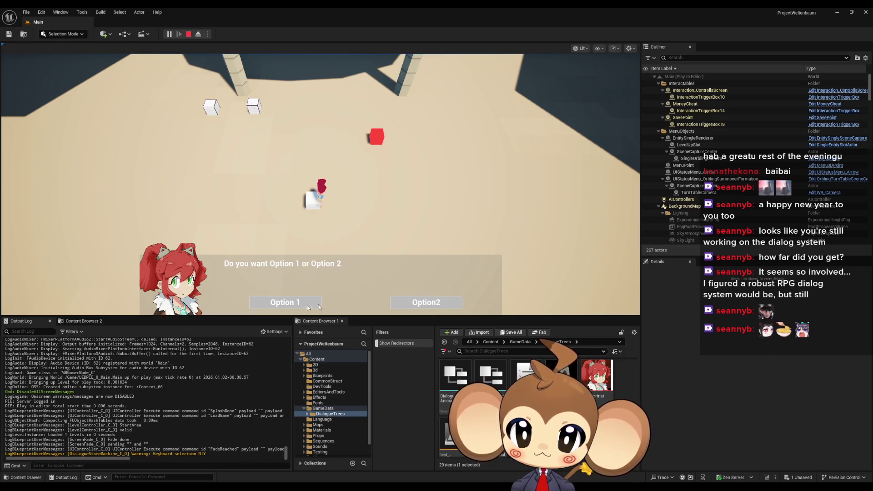
Choose Option 1, walk onto the white cube, answer the choice, and stop the session.
{"action": "left_click", "coordinate": [319, 307]}
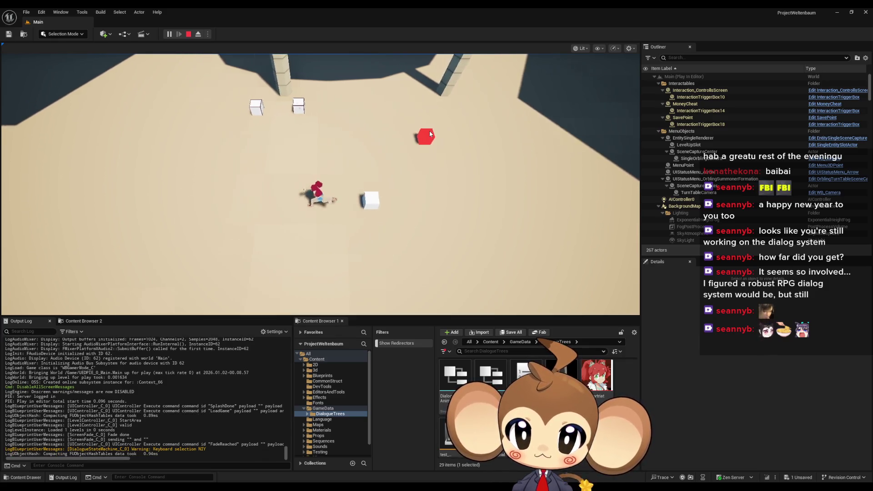
{"action": "key", "text": "d"}
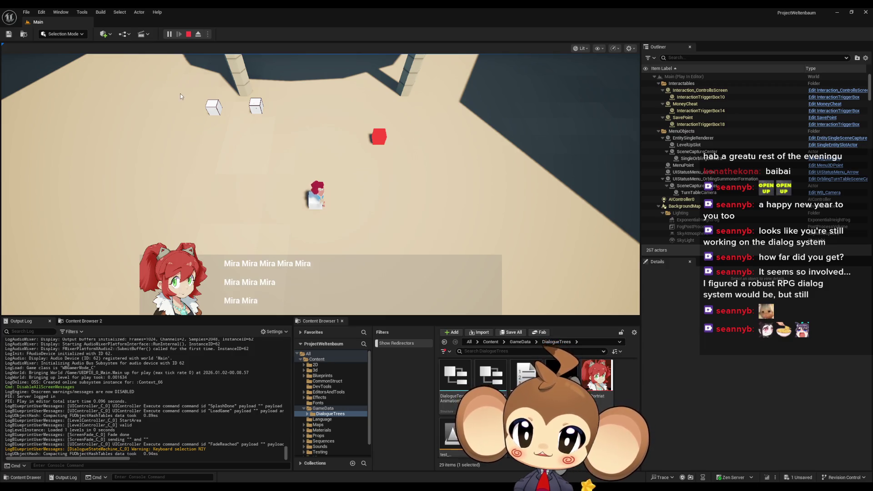
{"action": "left_click", "coordinate": [263, 301]}
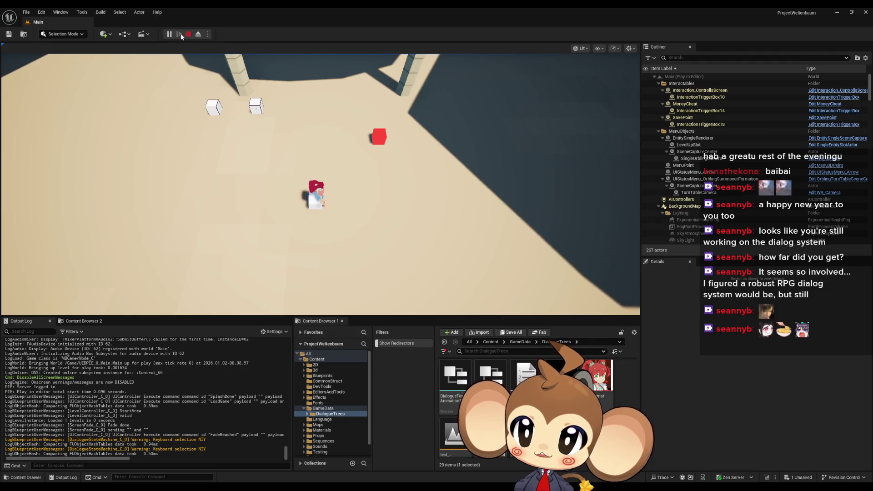
{"action": "key", "text": "Escape"}
Replay from the saved game, advance the dialogue a line, then return to the DialogueMainWidget blueprint.
{"action": "key", "text": "alt+p"}
{"action": "left_click", "coordinate": [104, 268]}
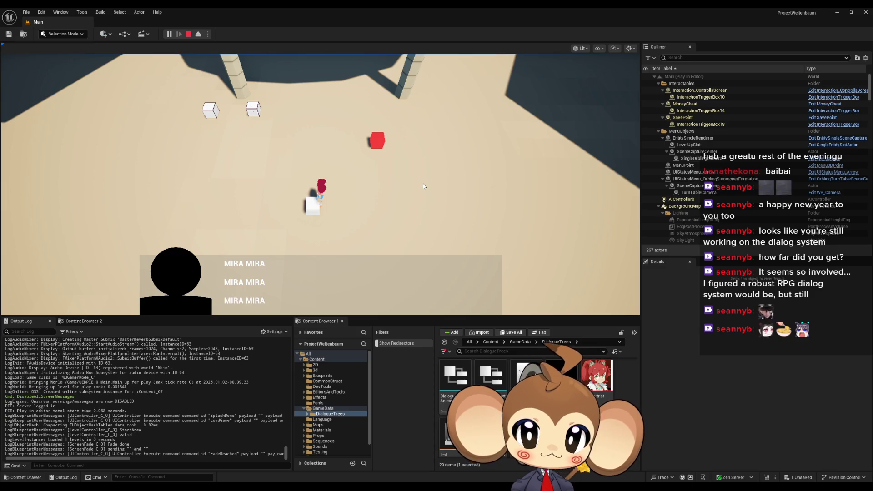
{"action": "left_click", "coordinate": [227, 302]}
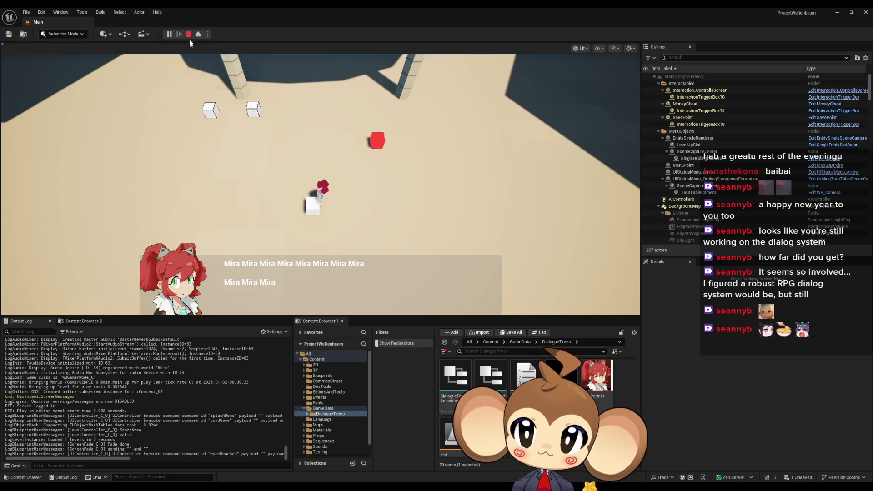
{"action": "key", "text": "Escape"}
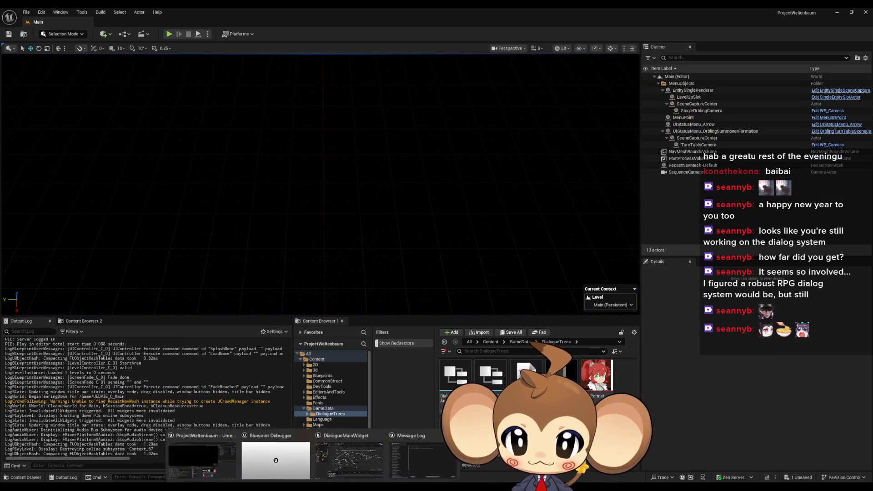
{"action": "left_click", "coordinate": [369, 459]}
Look through the AddNextCharacterToText, AnimateDialogueText, CreateTextSegmentAndAddToCurrentLine and CreateNewTextLine graphs, ending on FillLineClusterArray.
{"action": "scroll", "coordinate": [43, 113], "scroll_direction": "up", "scroll_amount": 5}
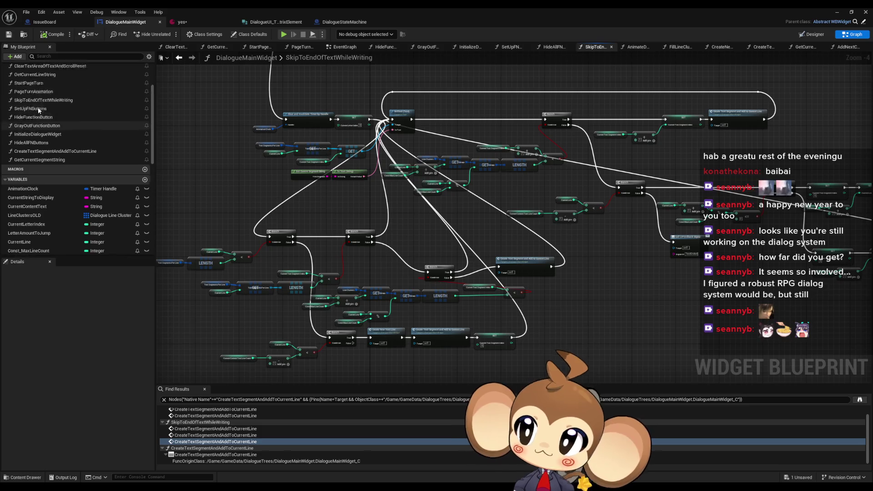
{"action": "double_click", "coordinate": [43, 114]}
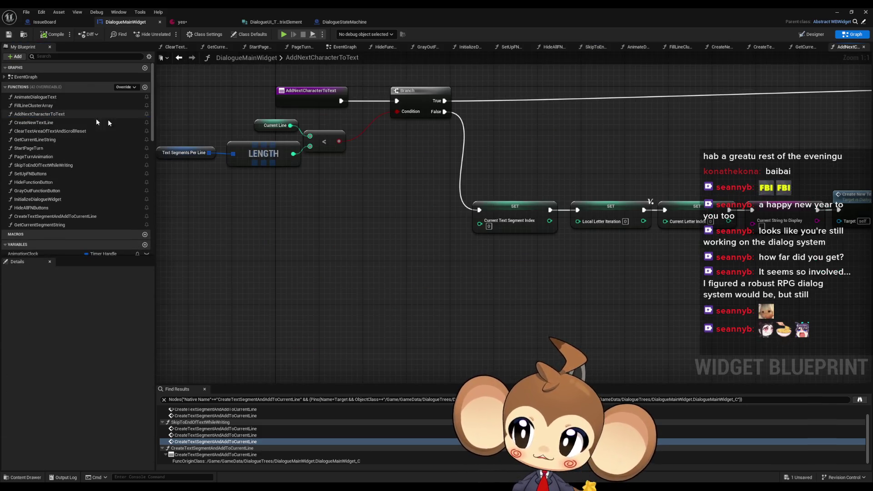
{"action": "left_click_drag", "start_coordinate": [412, 201], "coordinate": [400, 204]}
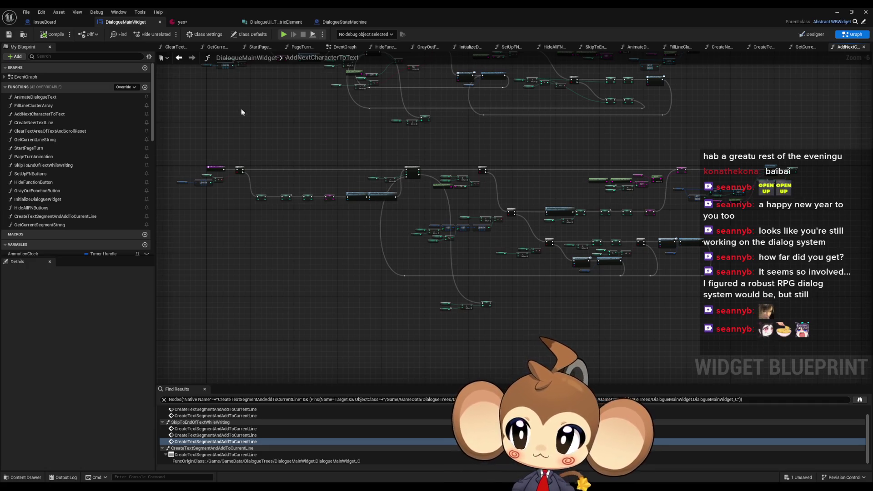
{"action": "double_click", "coordinate": [50, 97]}
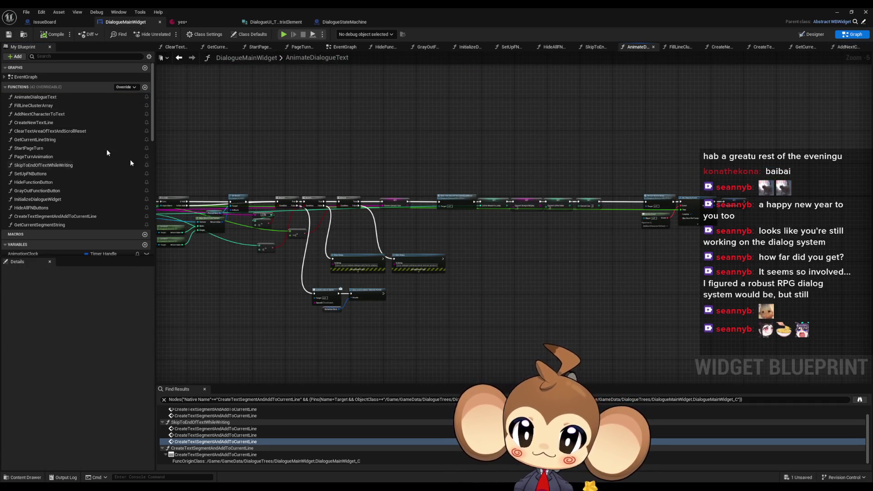
{"action": "mouse_move", "coordinate": [394, 188]}
{"action": "left_mouse_down"}
{"action": "mouse_move", "coordinate": [496, 206]}
{"action": "mouse_move", "coordinate": [412, 212]}
{"action": "left_mouse_up"}
{"action": "scroll", "coordinate": [57, 200], "scroll_direction": "down", "scroll_amount": 1}
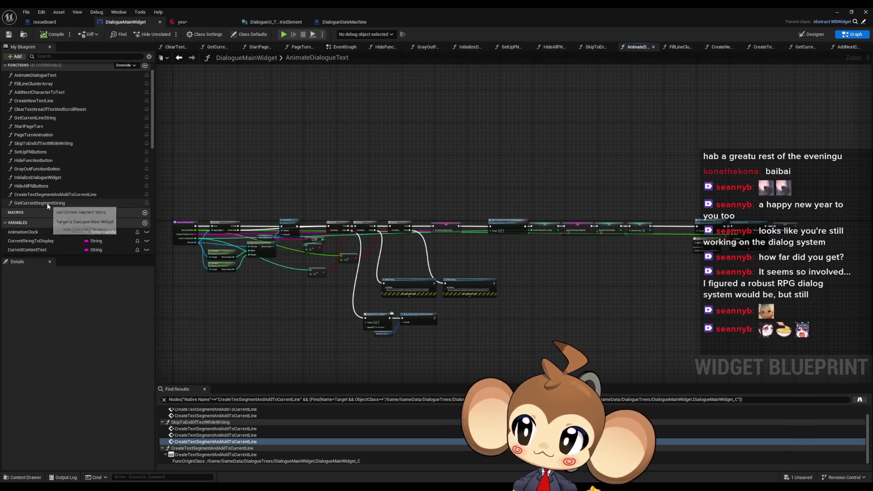
{"action": "double_click", "coordinate": [57, 206]}
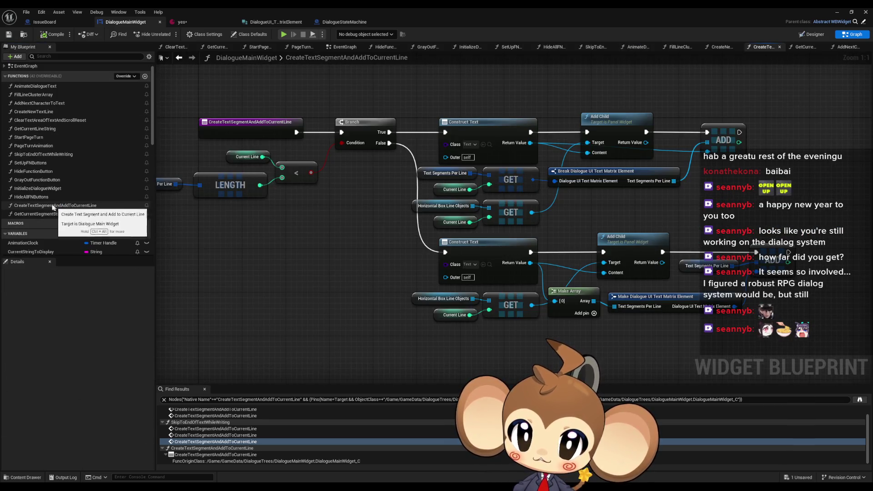
{"action": "scroll", "coordinate": [50, 202], "scroll_direction": "up", "scroll_amount": 1}
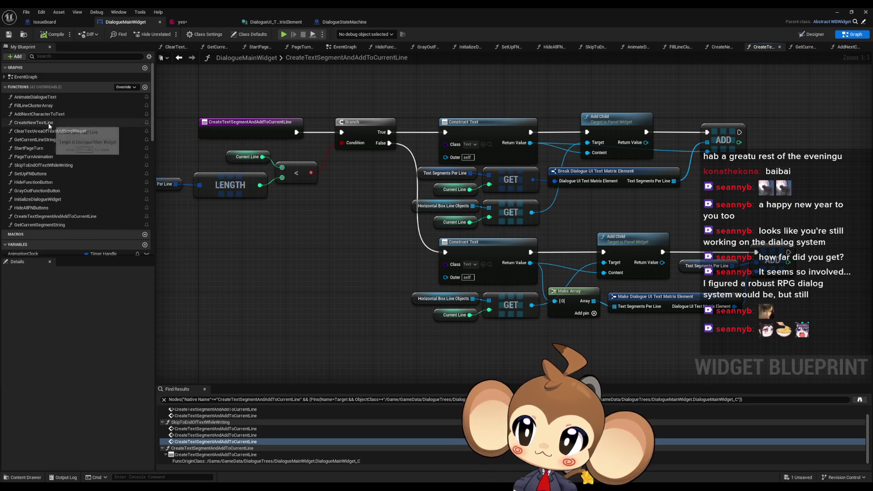
{"action": "double_click", "coordinate": [49, 123]}
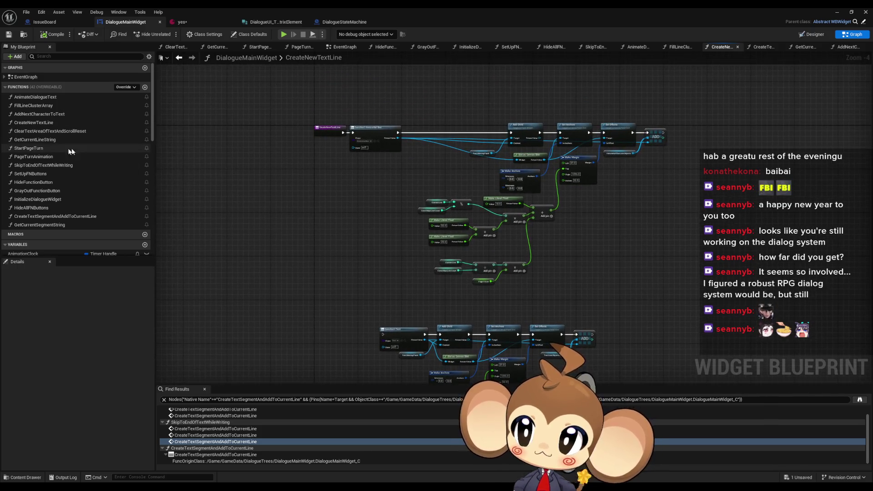
{"action": "double_click", "coordinate": [40, 108]}
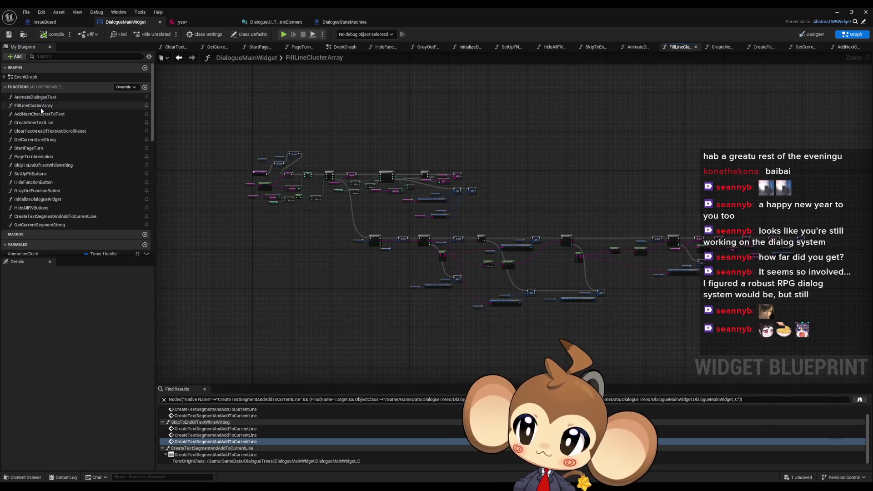
Select the Parse Into Array node in FillLineClusterArray and inspect the nearby Split node area.
{"action": "left_click_drag", "start_coordinate": [480, 252], "coordinate": [449, 232]}
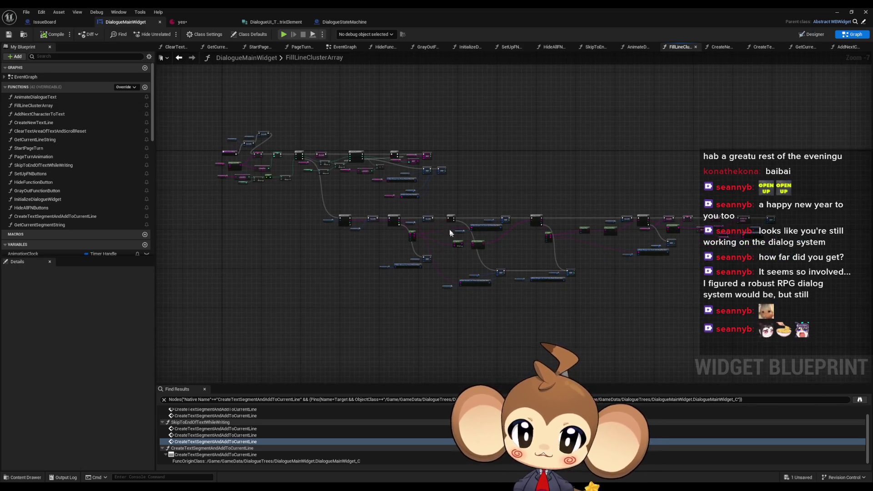
{"action": "scroll", "coordinate": [508, 227], "scroll_direction": "up", "scroll_amount": 6}
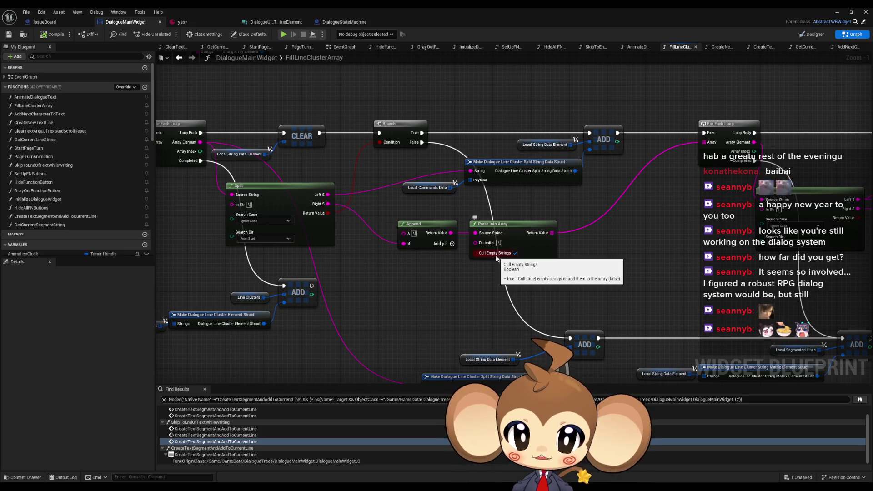
{"action": "left_click", "coordinate": [490, 257]}
{"action": "left_click_drag", "start_coordinate": [489, 257], "coordinate": [677, 265]}
{"action": "scroll", "coordinate": [518, 233], "scroll_direction": "down", "scroll_amount": 4}
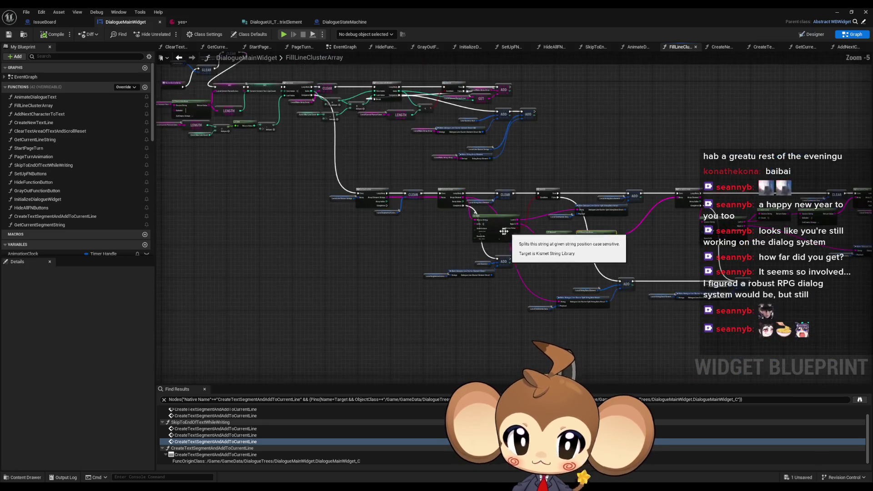
{"action": "scroll", "coordinate": [478, 238], "scroll_direction": "up", "scroll_amount": 2}
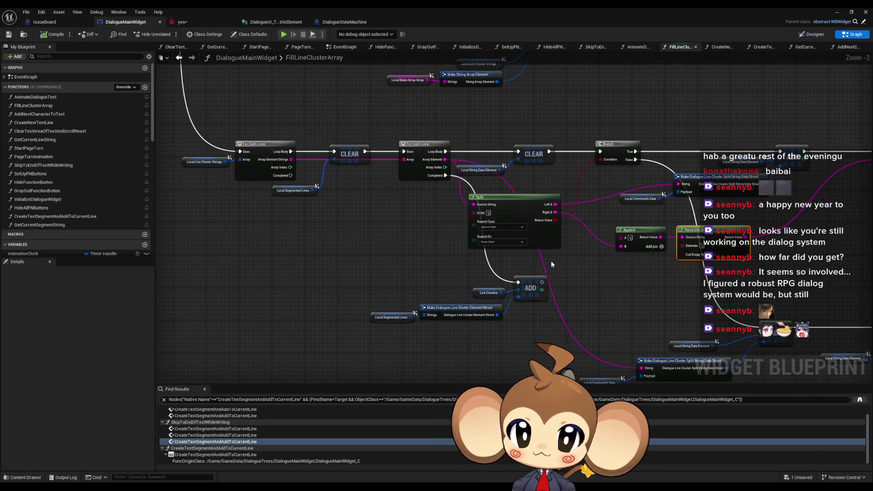
{"action": "scroll", "coordinate": [413, 246], "scroll_direction": "up", "scroll_amount": 1}
{"action": "scroll", "coordinate": [503, 256], "scroll_direction": "up", "scroll_amount": 2}
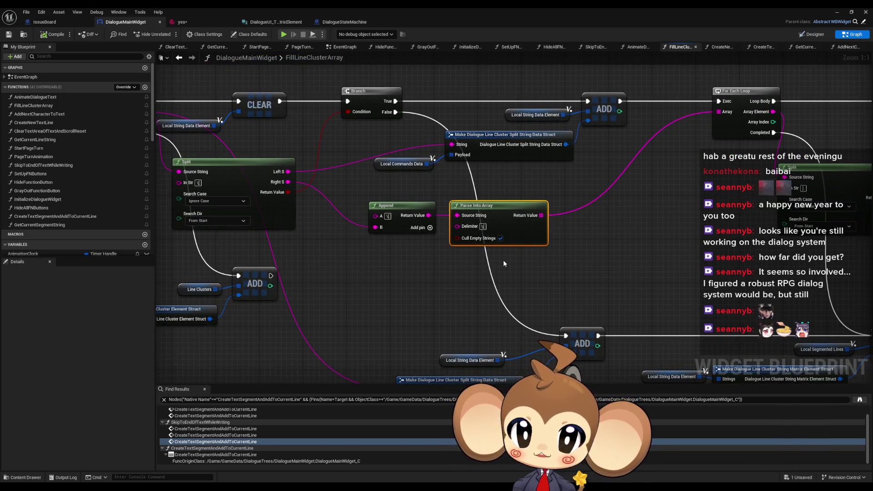
{"action": "scroll", "coordinate": [502, 248], "scroll_direction": "down", "scroll_amount": 2}
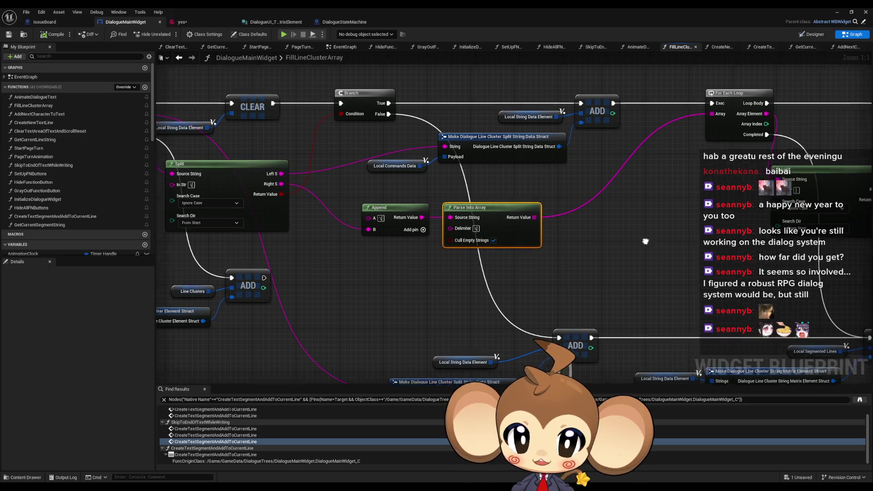
Check the CLEAR, SET, GET and REMOVE INDEX nodes, then untick Cull Empty Strings on Parse Into Array.
{"action": "mouse_move", "coordinate": [503, 248]}
{"action": "left_mouse_down"}
{"action": "mouse_move", "coordinate": [93, 268]}
{"action": "mouse_move", "coordinate": [167, 270]}
{"action": "left_mouse_up"}
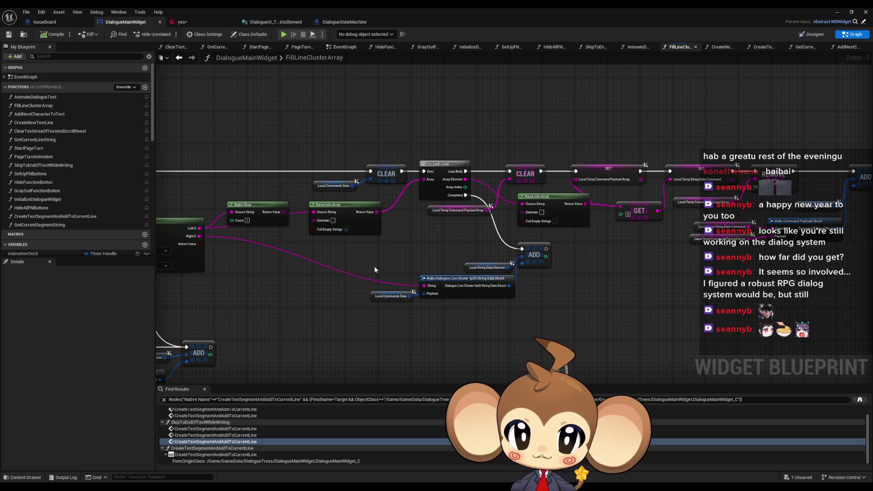
{"action": "scroll", "coordinate": [374, 270], "scroll_direction": "down", "scroll_amount": 1}
{"action": "scroll", "coordinate": [567, 230], "scroll_direction": "up", "scroll_amount": 3}
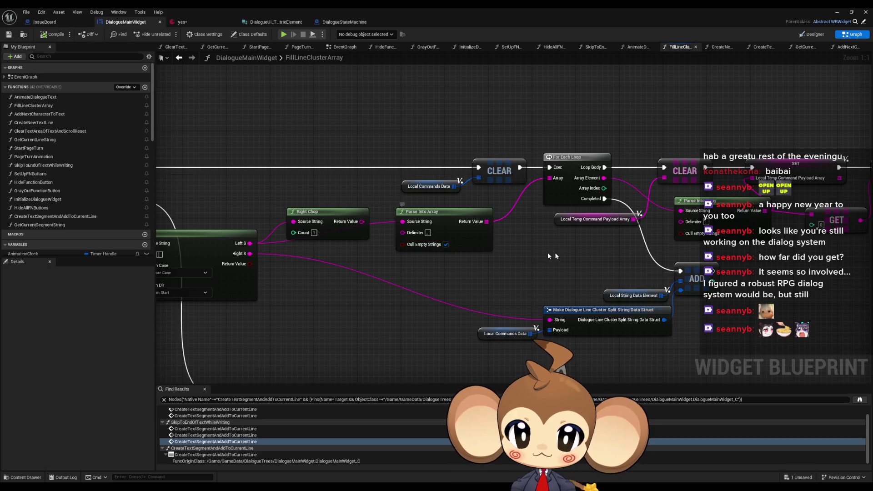
{"action": "left_click_drag", "start_coordinate": [441, 247], "coordinate": [373, 244]}
{"action": "left_click_drag", "start_coordinate": [220, 246], "coordinate": [260, 250]}
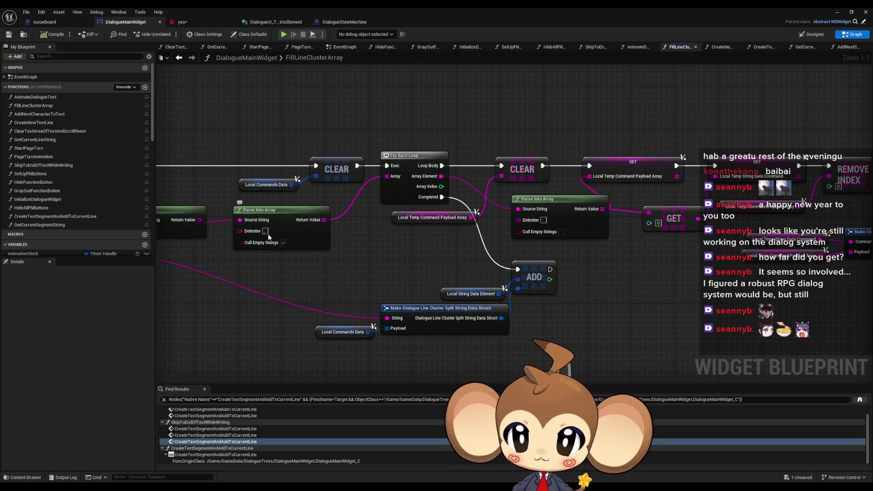
{"action": "left_click", "coordinate": [282, 242]}
Review the Split, Right Chop and Parse Into Array nodes, then return to the level editor.
{"action": "left_click_drag", "start_coordinate": [411, 236], "coordinate": [380, 245]}
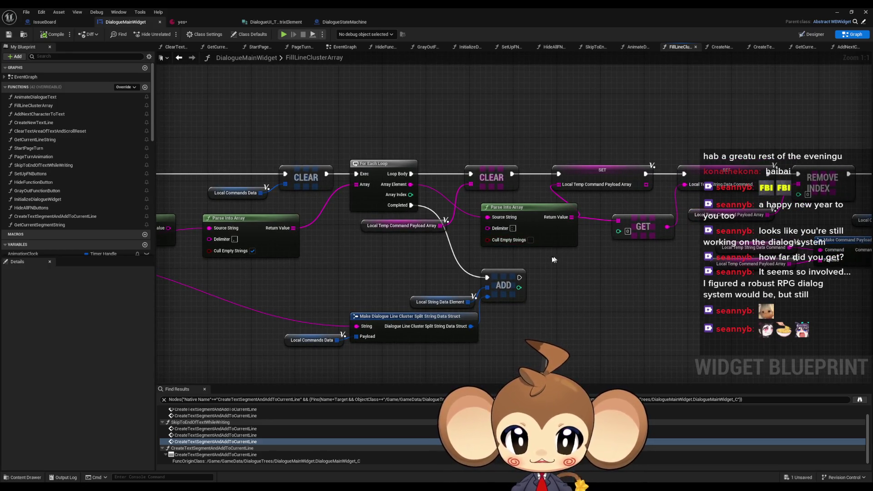
{"action": "left_click_drag", "start_coordinate": [554, 260], "coordinate": [494, 246]}
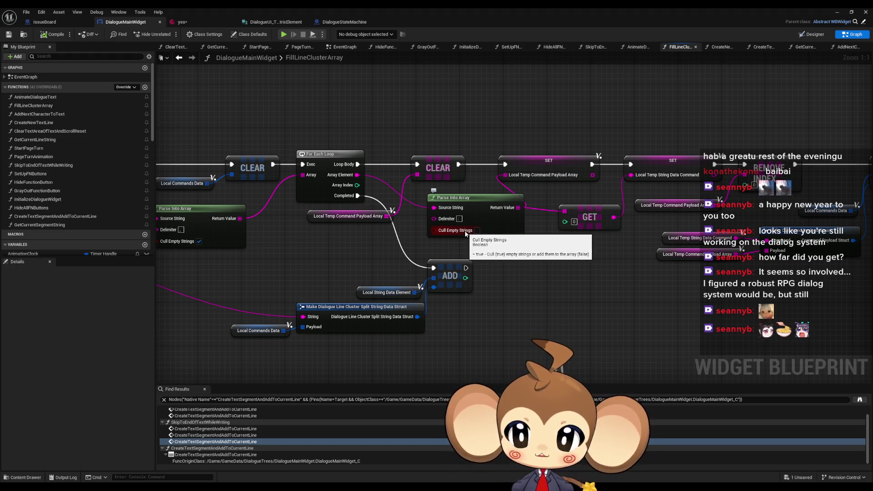
{"action": "mouse_move", "coordinate": [239, 260]}
{"action": "left_mouse_down"}
{"action": "mouse_move", "coordinate": [662, 276]}
{"action": "mouse_move", "coordinate": [435, 294]}
{"action": "mouse_move", "coordinate": [478, 289]}
{"action": "left_mouse_up"}
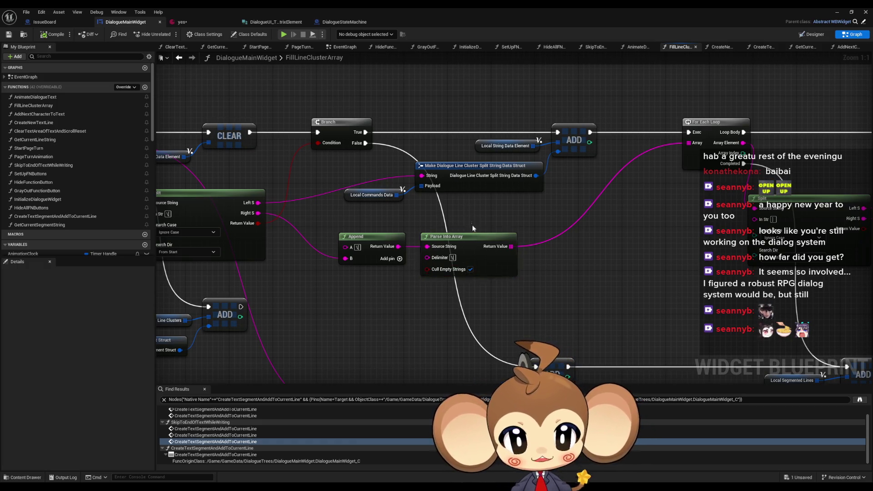
{"action": "scroll", "coordinate": [552, 278], "scroll_direction": "down", "scroll_amount": 1}
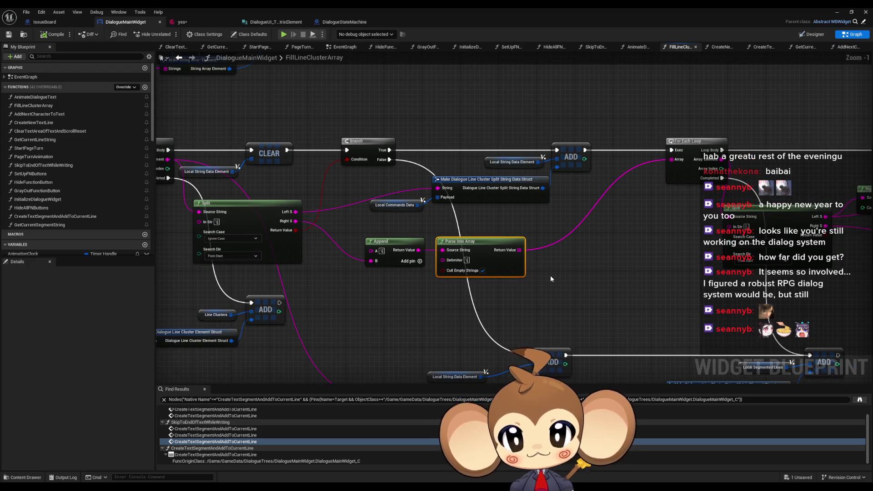
{"action": "scroll", "coordinate": [550, 278], "scroll_direction": "up", "scroll_amount": 1}
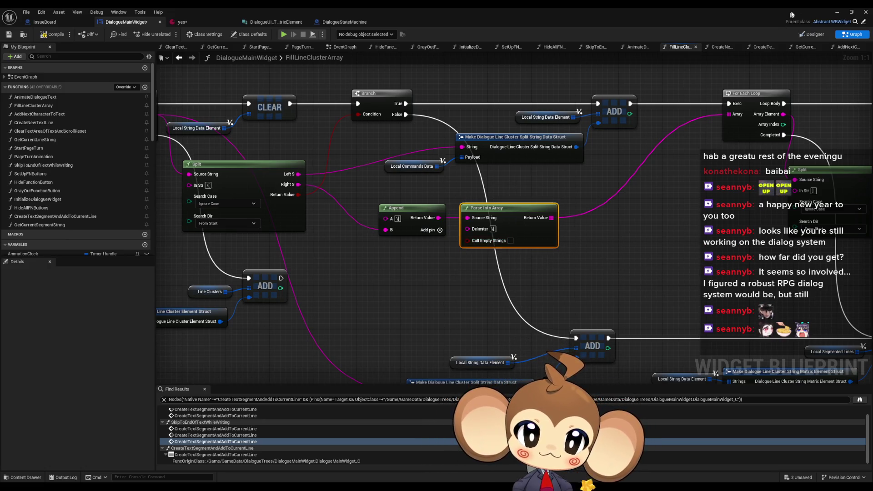
{"action": "left_click", "coordinate": [837, 12]}
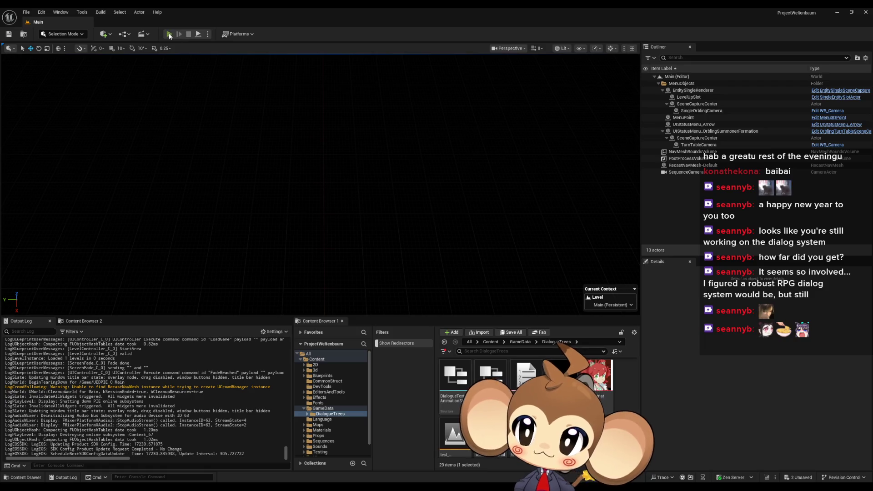
Run a Play-in-Editor test, watch all three dialogue lines fill with text, then stop it.
{"action": "key", "text": "alt+p"}
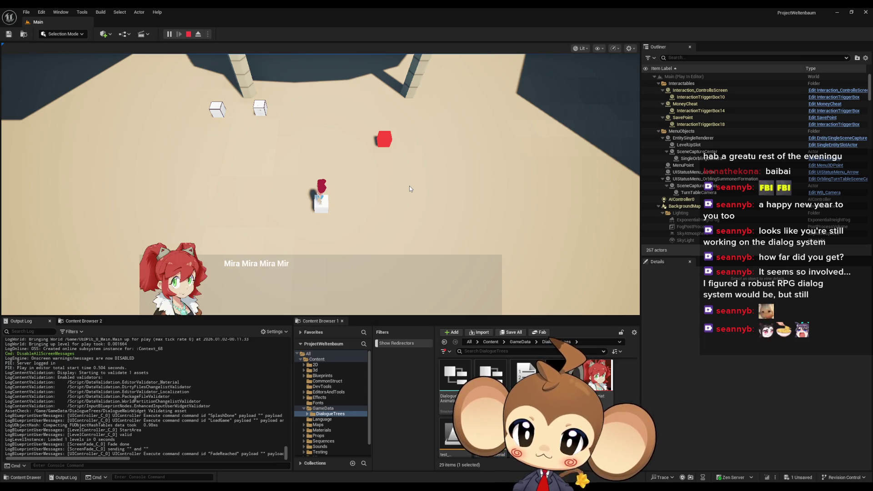
{"action": "left_click", "coordinate": [189, 34]}
Bring DialogueMainWidget back, glance at the yes dialogue data asset, and return to the graph.
{"action": "mouse_move", "coordinate": [333, 475]}
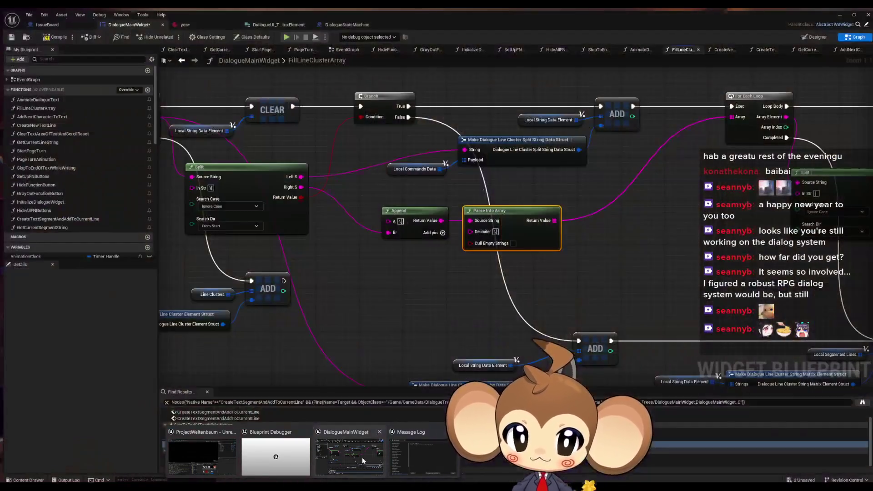
{"action": "left_click", "coordinate": [361, 457]}
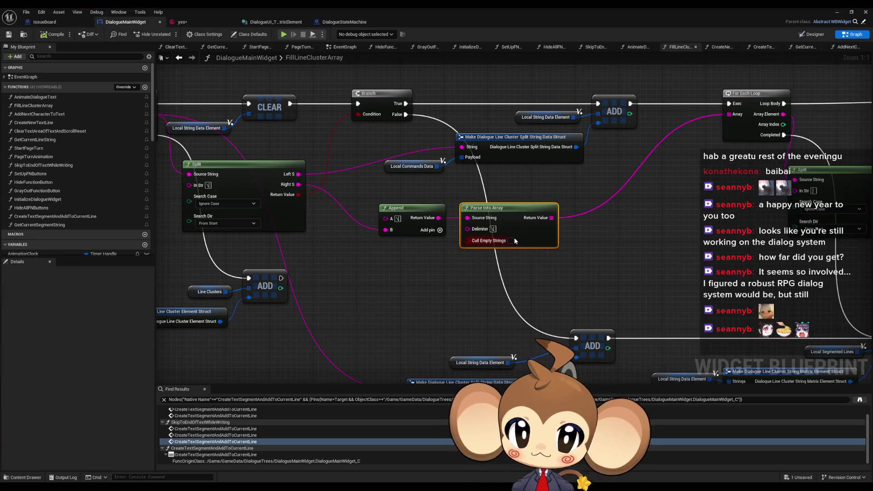
{"action": "scroll", "coordinate": [404, 283], "scroll_direction": "down", "scroll_amount": 2}
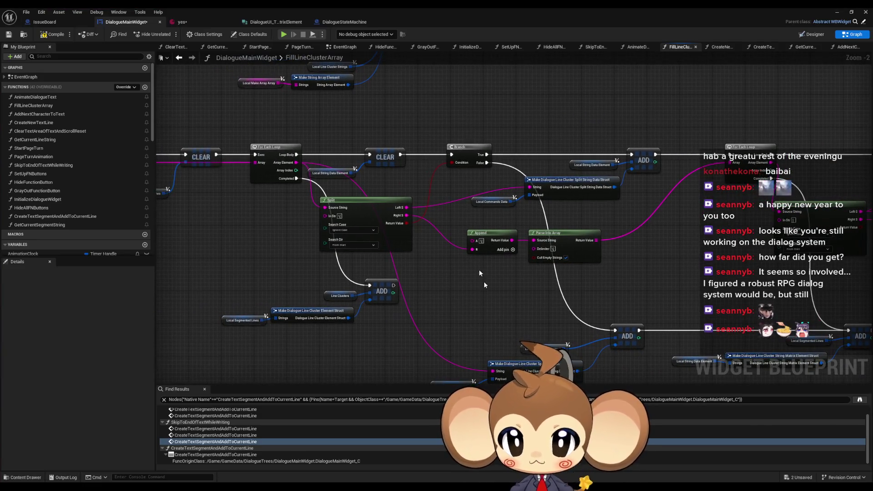
{"action": "left_click", "coordinate": [200, 24]}
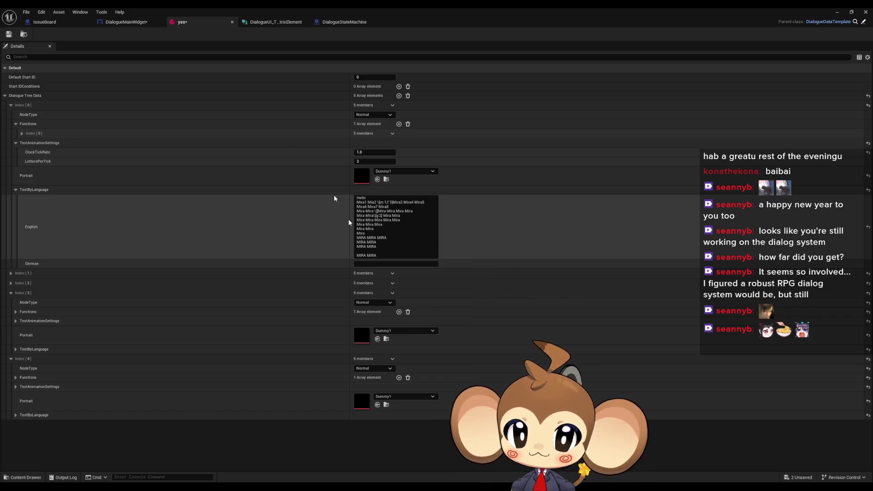
{"action": "left_click", "coordinate": [125, 22]}
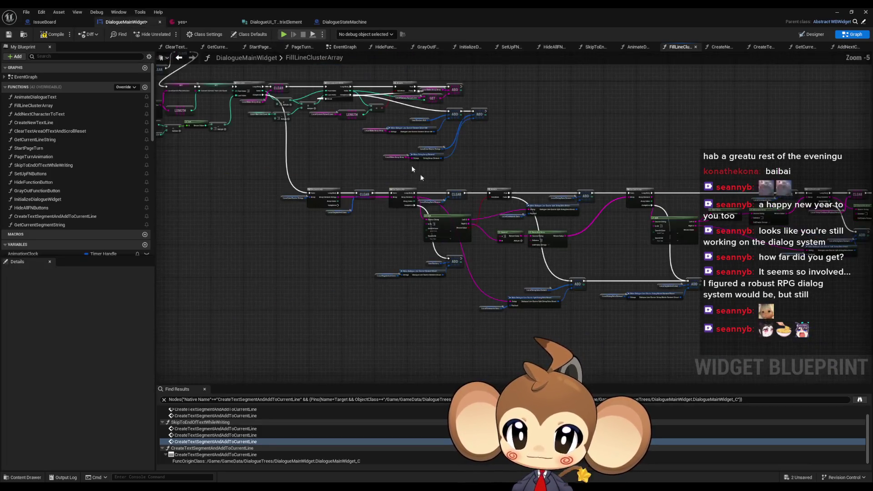
Uncheck Cull Empty Strings on the Parse Into Array node, then go back to the level editor.
{"action": "scroll", "coordinate": [478, 252], "scroll_direction": "up", "scroll_amount": 1}
{"action": "left_click_drag", "start_coordinate": [478, 252], "coordinate": [559, 258]}
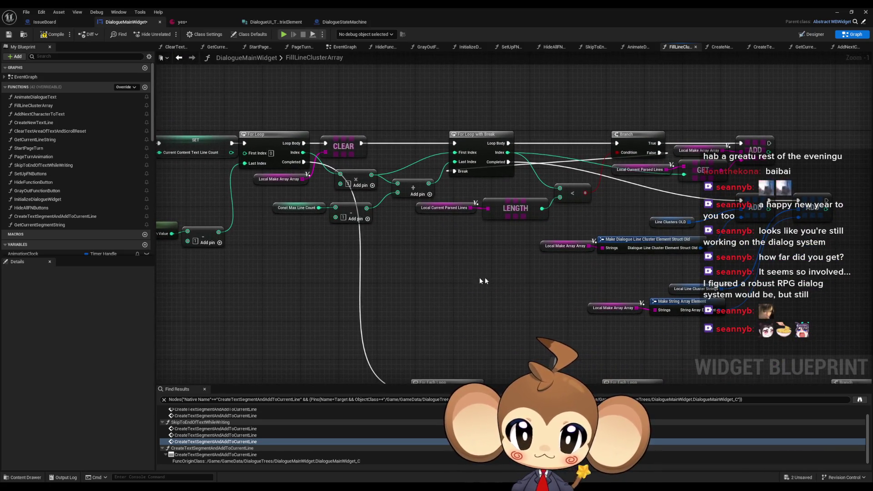
{"action": "left_click_drag", "start_coordinate": [484, 277], "coordinate": [657, 307]}
{"action": "left_click", "coordinate": [322, 227]}
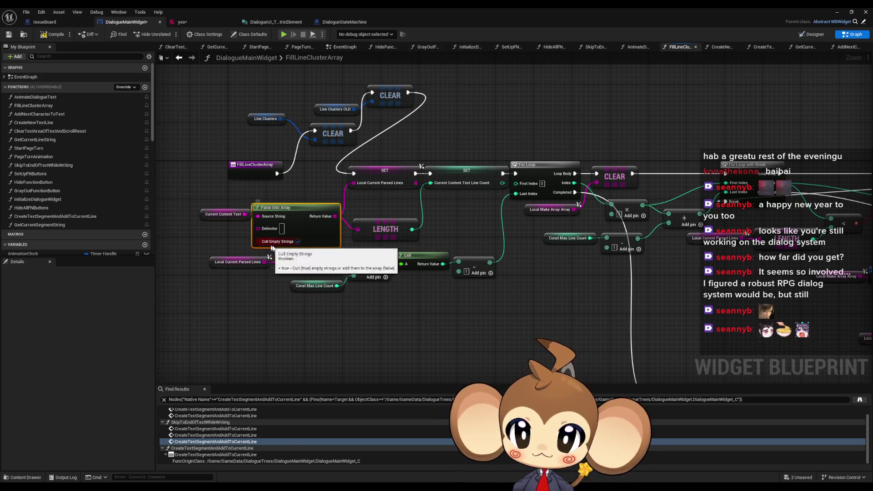
{"action": "left_click", "coordinate": [297, 241]}
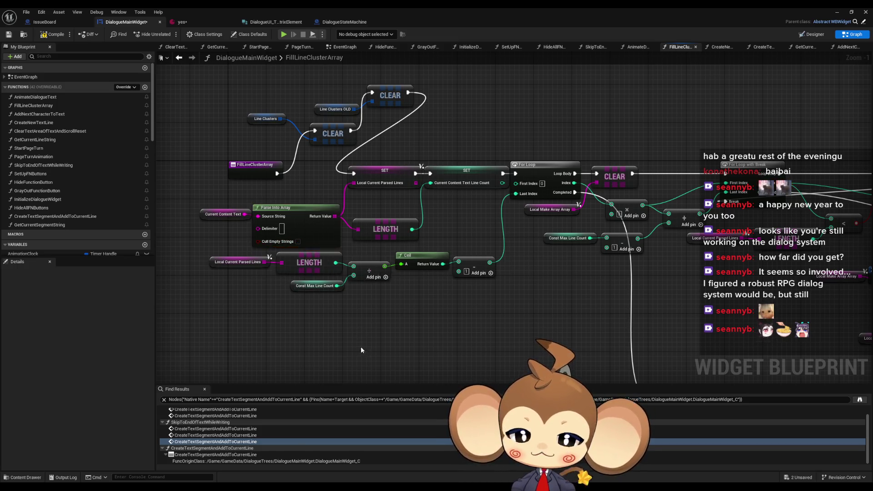
{"action": "left_click_drag", "start_coordinate": [578, 130], "coordinate": [632, 140]}
{"action": "left_click", "coordinate": [837, 11]}
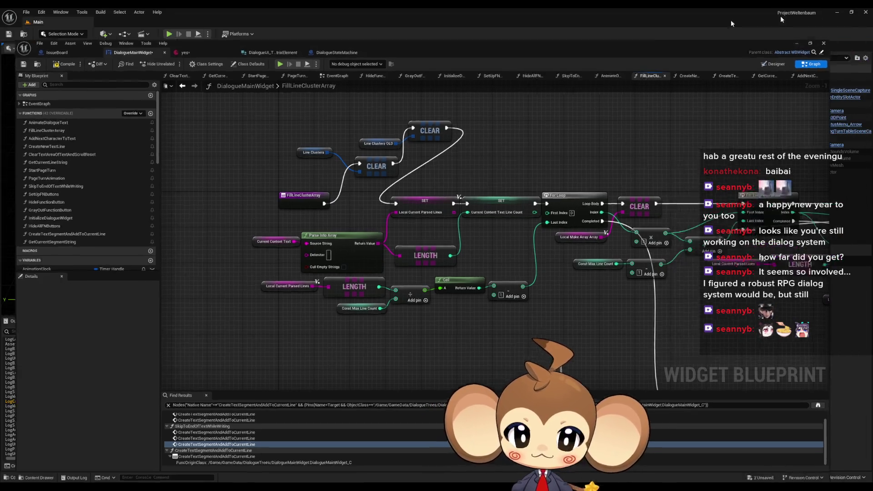
{"action": "left_click", "coordinate": [169, 35]}
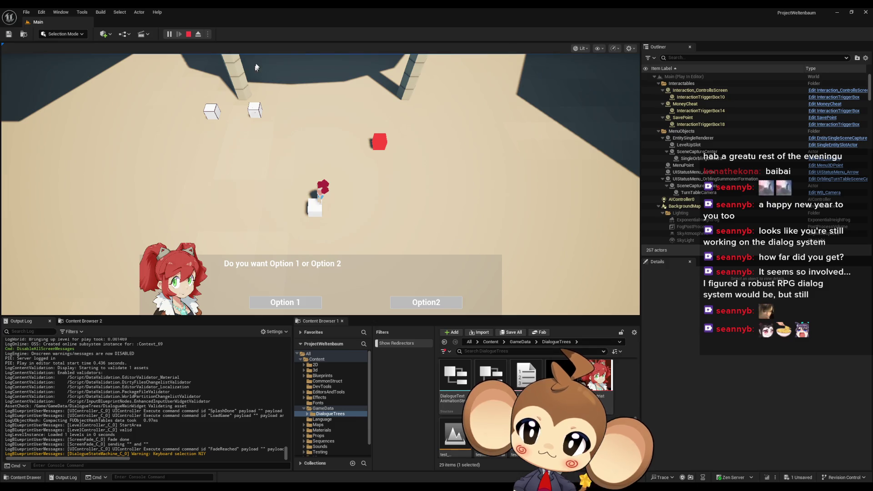
{"action": "left_click", "coordinate": [189, 35]}
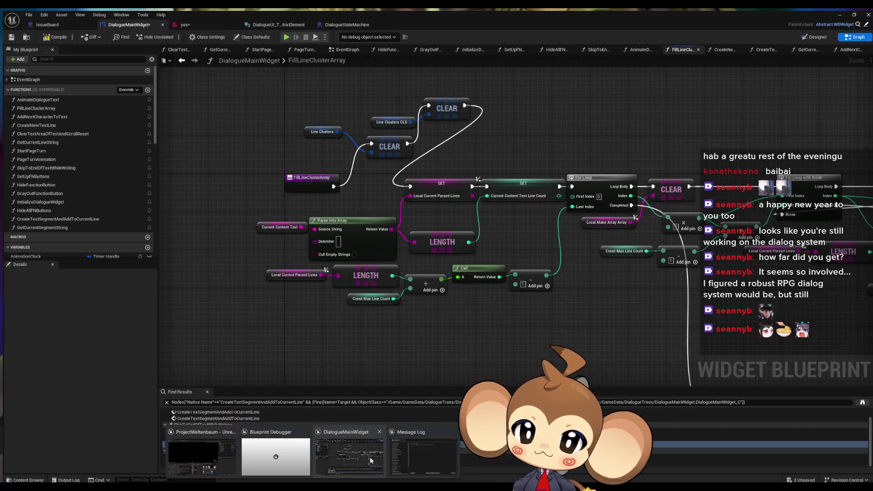
Save the DialogueMainWidget blueprint with Ctrl+S and open the yes dialogue data asset.
{"action": "left_click", "coordinate": [370, 457]}
{"action": "key", "text": "ctrl+s"}
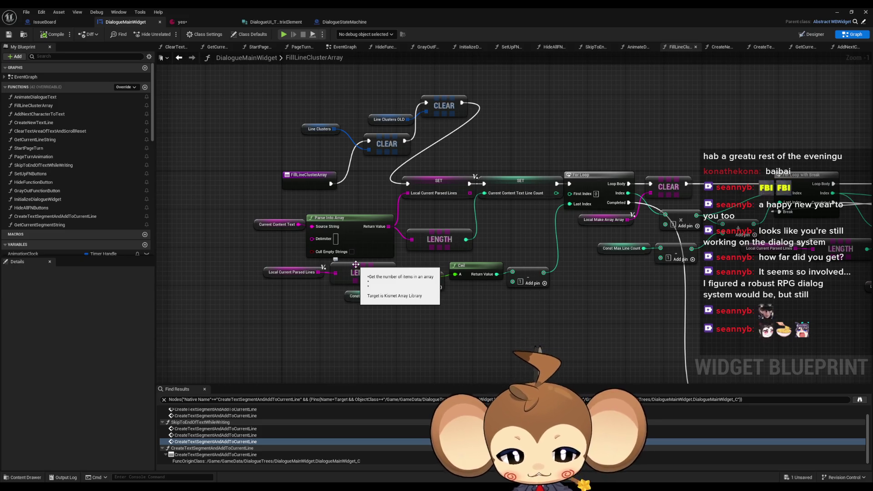
{"action": "left_click", "coordinate": [211, 18]}
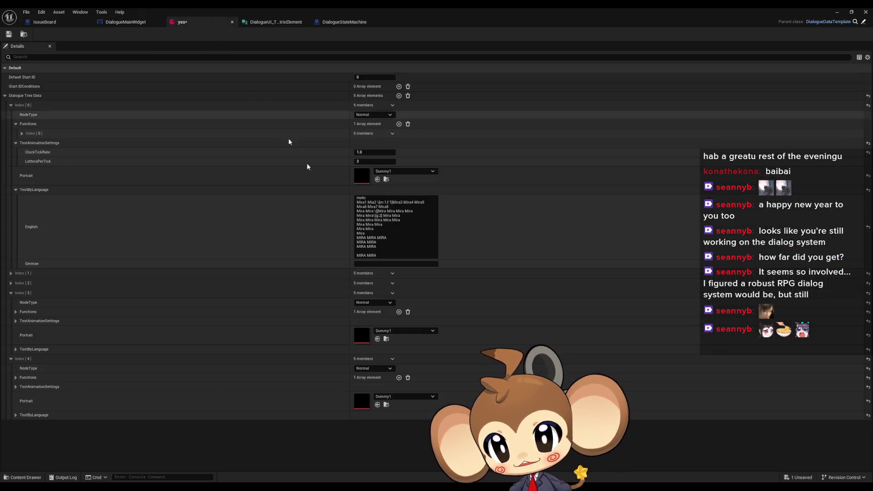
Insert blank lines after the last MIRA MIRA and before Hello in the yes asset's English text, then save.
{"action": "left_click", "coordinate": [390, 248]}
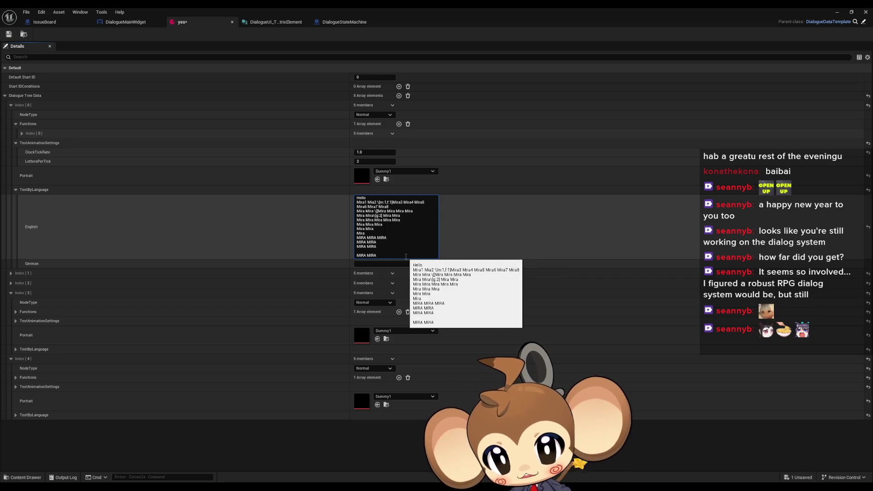
{"action": "key", "text": "shift+Return"}
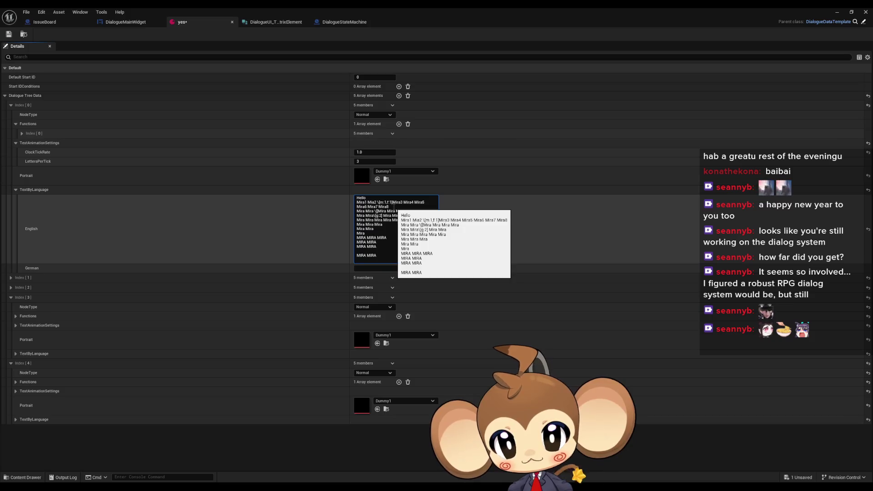
{"action": "key", "text": "shift+Return"}
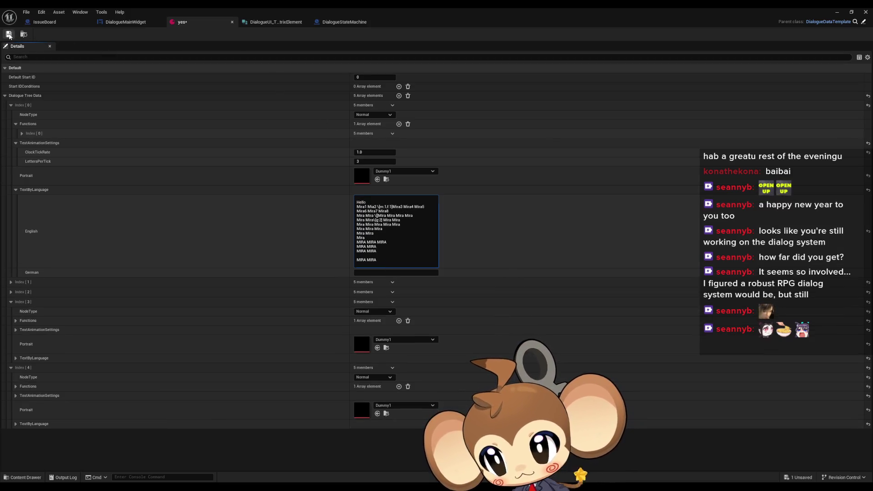
{"action": "left_click", "coordinate": [9, 34]}
{"action": "left_click", "coordinate": [843, 12]}
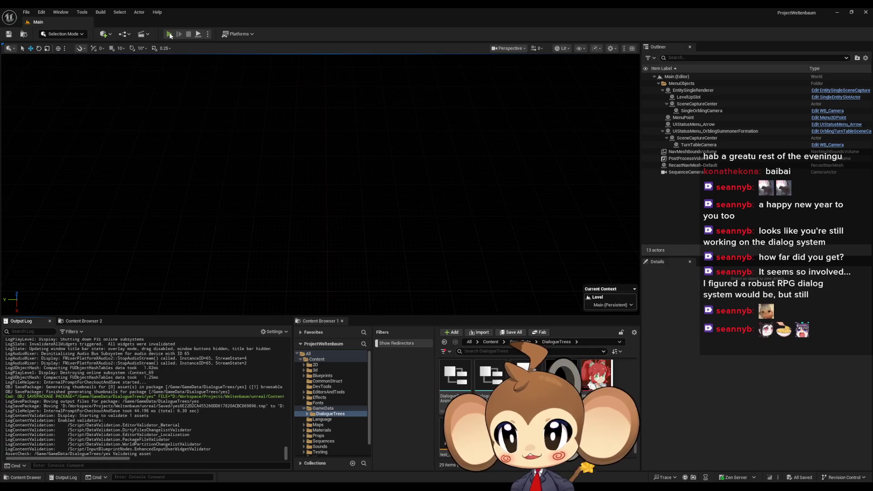
{"action": "left_click", "coordinate": [169, 35]}
{"action": "left_click", "coordinate": [127, 270]}
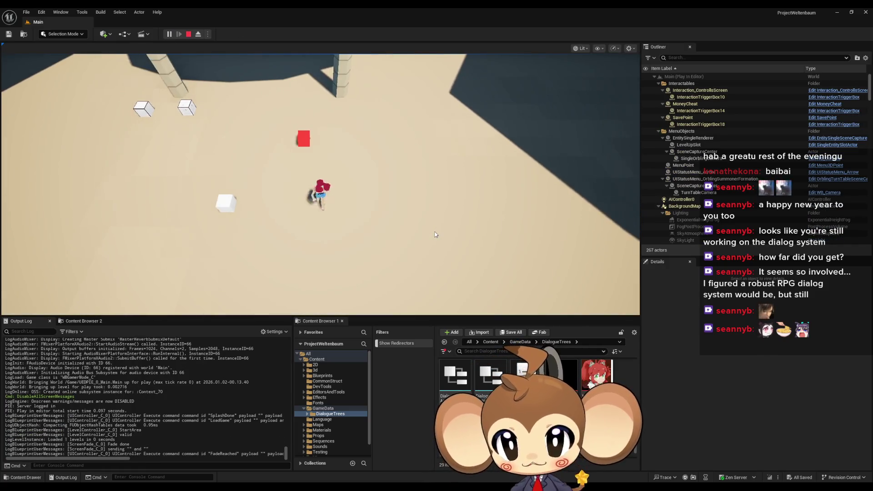
{"action": "key", "text": "a"}
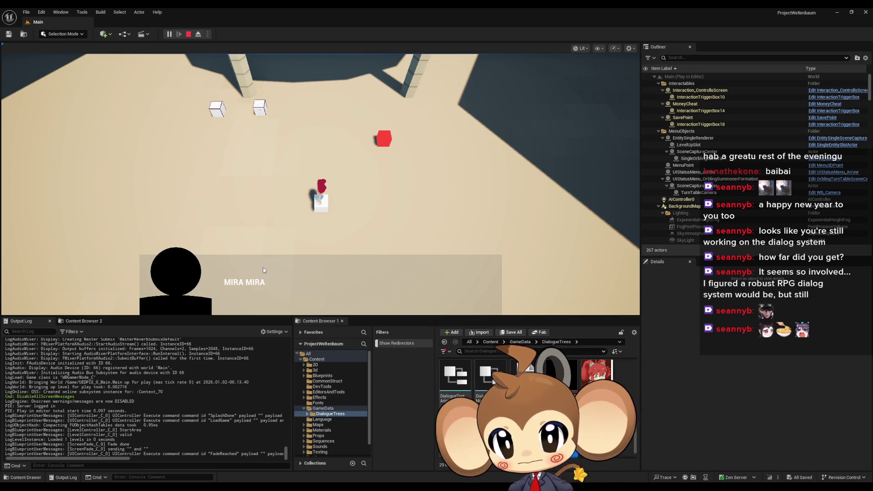
{"action": "left_click", "coordinate": [188, 36]}
{"action": "left_click", "coordinate": [173, 34]}
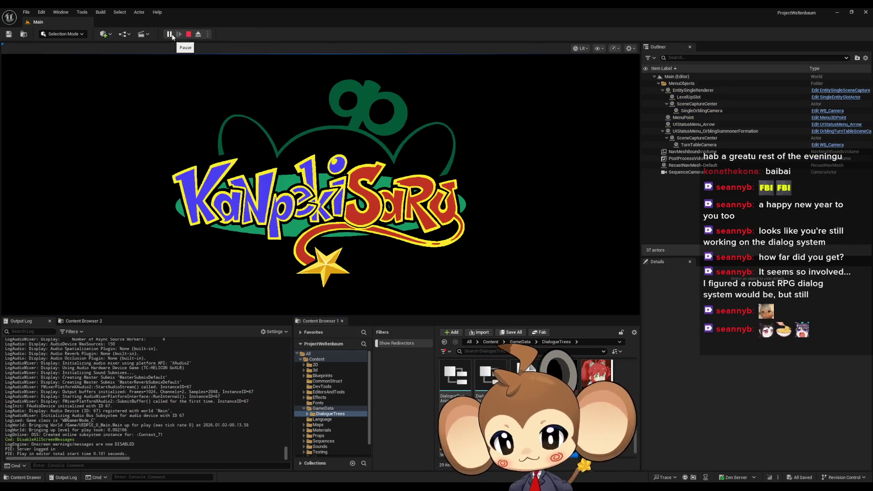
{"action": "left_click", "coordinate": [136, 269]}
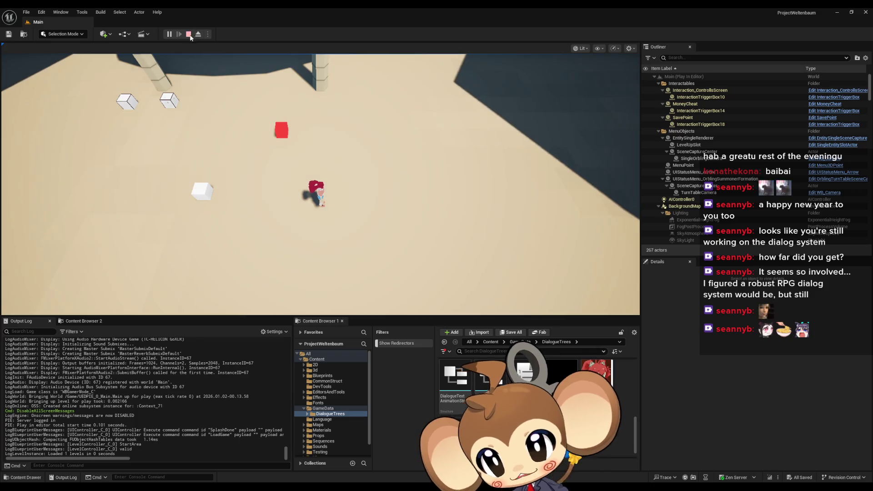
{"action": "left_click", "coordinate": [188, 34]}
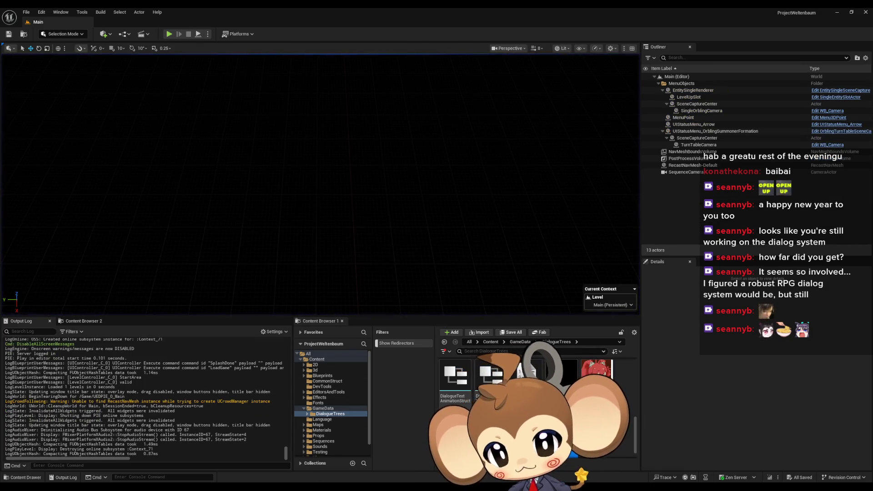
{"action": "left_click", "coordinate": [336, 464]}
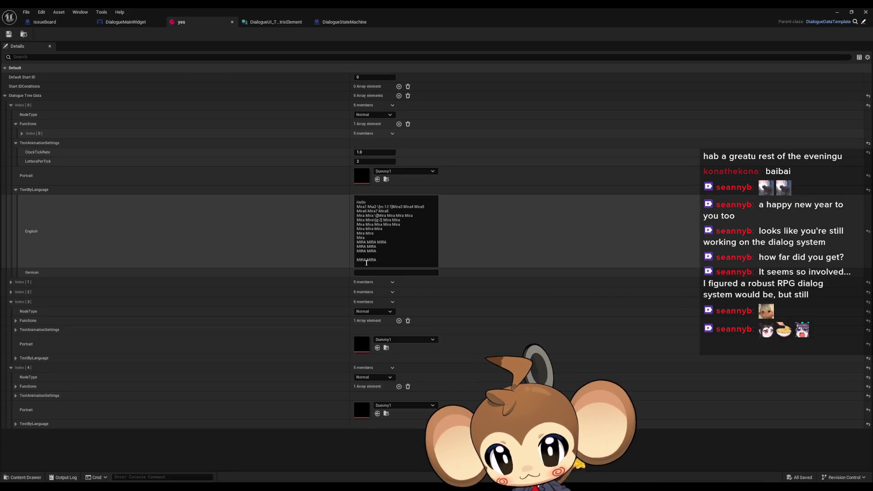
Delete the trailing blank line from the yes asset's English text, save, and return to FillLineClusterArray.
{"action": "key", "text": "BackSpace"}
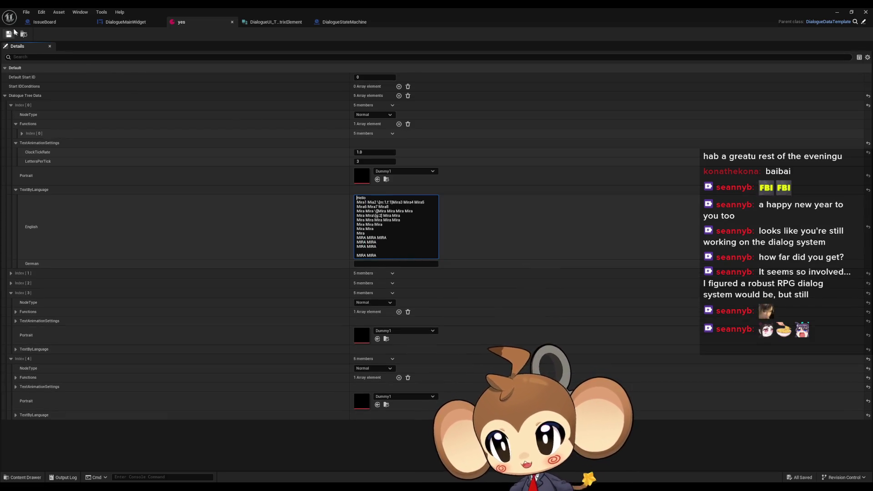
{"action": "left_click", "coordinate": [9, 35]}
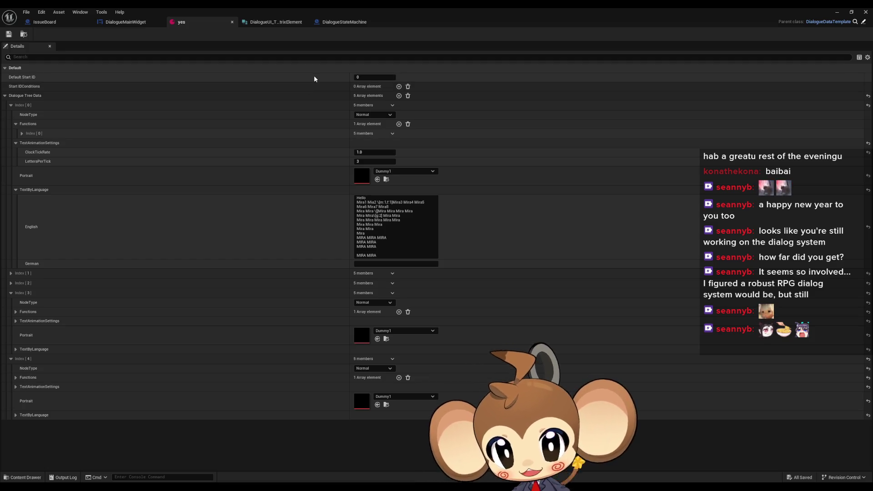
{"action": "left_click", "coordinate": [318, 23]}
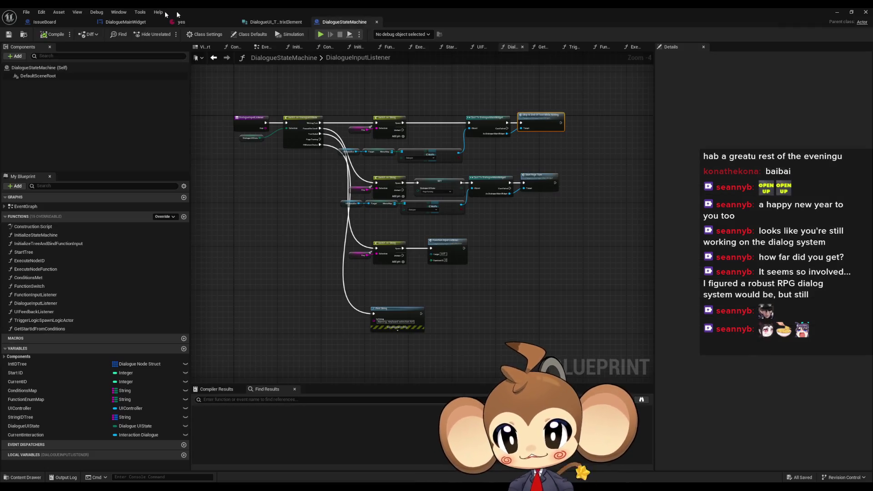
{"action": "left_click", "coordinate": [58, 23]}
{"action": "left_click", "coordinate": [119, 22]}
Undo an accidental move of the node cluster, then marquee-select the whole node network.
{"action": "scroll", "coordinate": [506, 318], "scroll_direction": "down", "scroll_amount": 3}
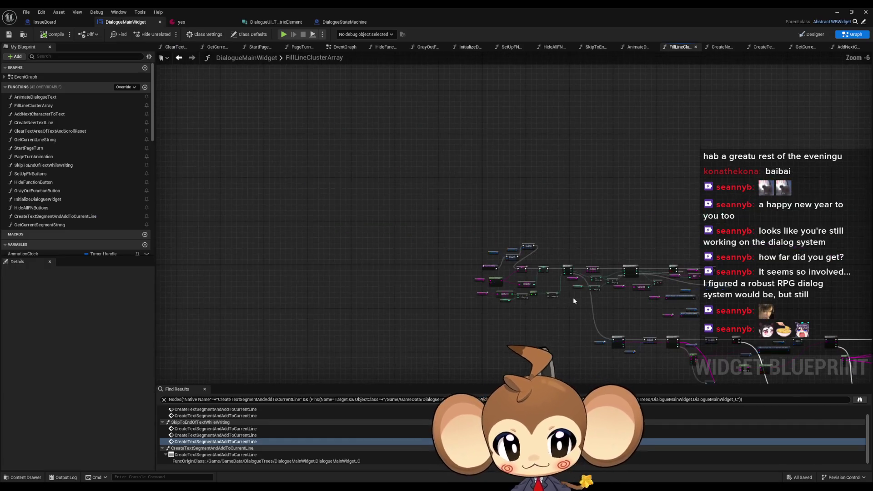
{"action": "scroll", "coordinate": [522, 277], "scroll_direction": "up", "scroll_amount": 3}
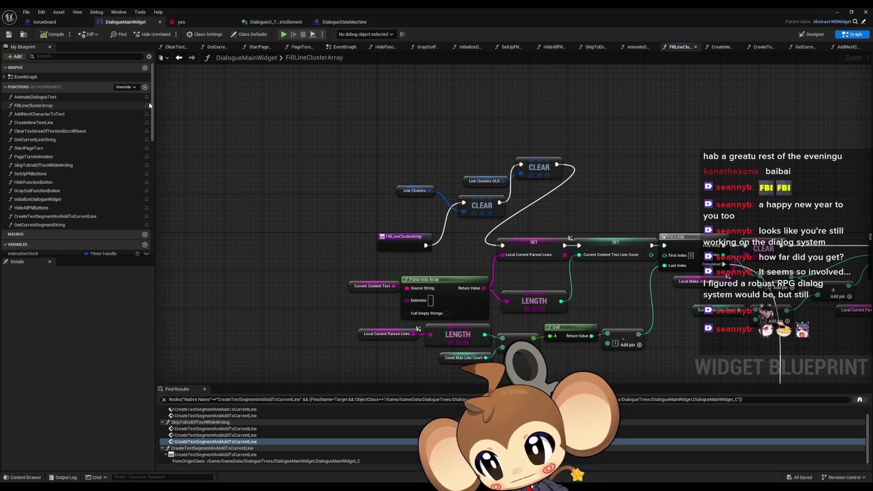
{"action": "scroll", "coordinate": [111, 143], "scroll_direction": "down", "scroll_amount": 3}
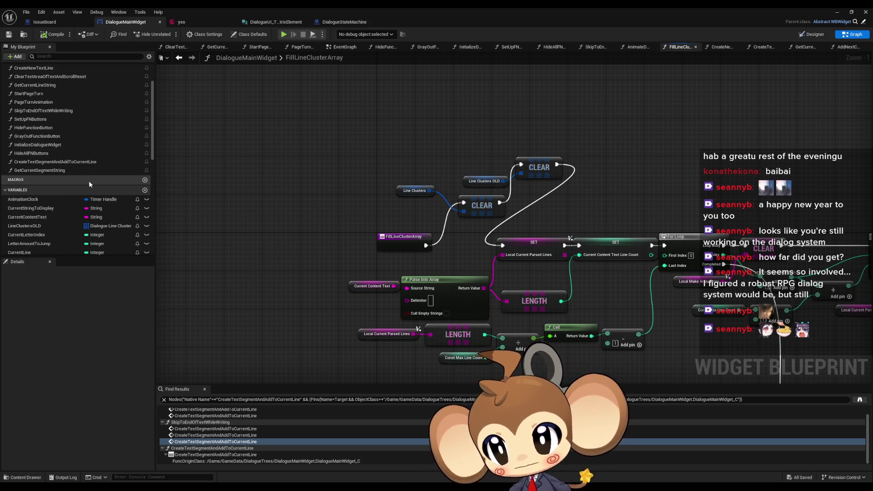
{"action": "scroll", "coordinate": [273, 193], "scroll_direction": "down", "scroll_amount": 4}
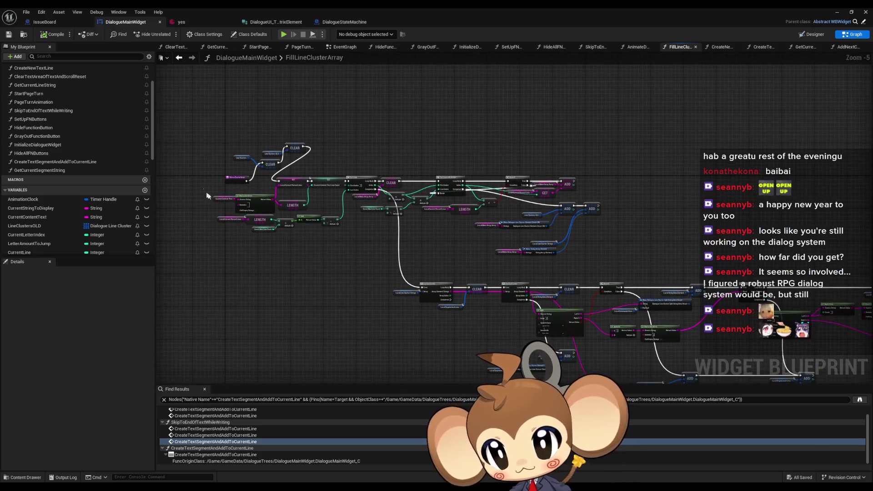
{"action": "scroll", "coordinate": [411, 185], "scroll_direction": "down", "scroll_amount": 4}
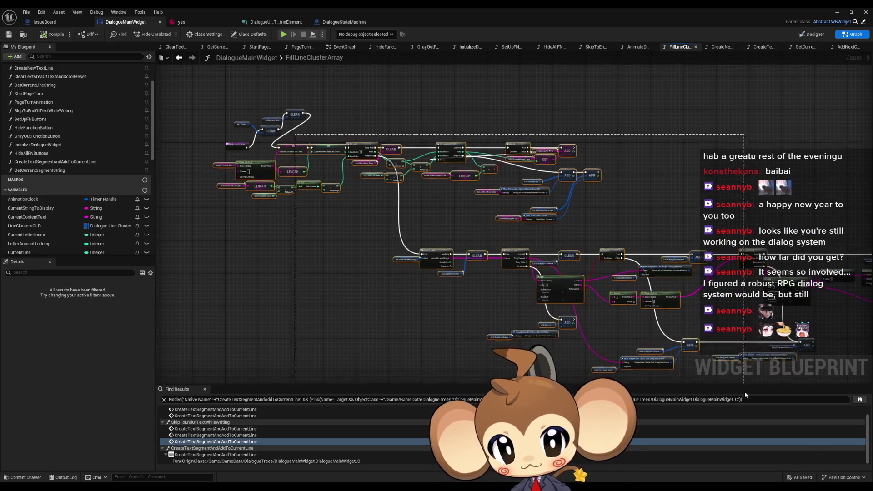
{"action": "left_click_drag", "start_coordinate": [411, 185], "coordinate": [675, 301]}
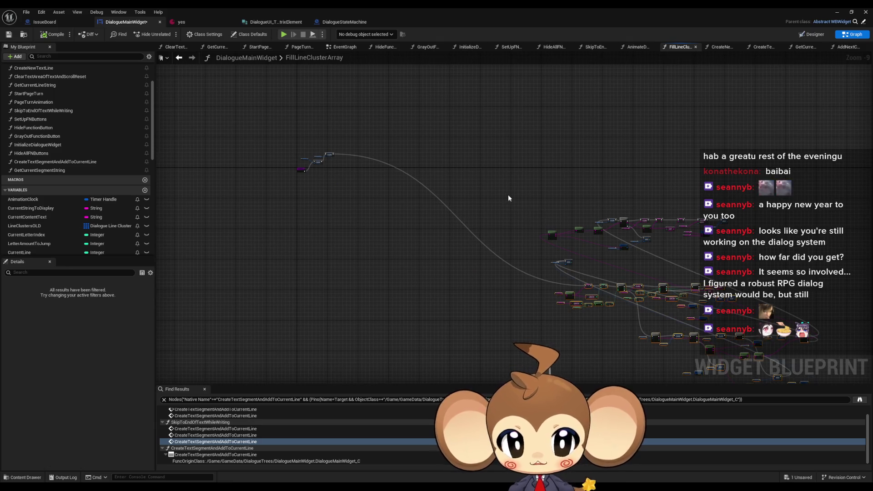
{"action": "key", "text": "ctrl+z"}
{"action": "mouse_move", "coordinate": [698, 182]}
{"action": "left_mouse_down"}
{"action": "mouse_move", "coordinate": [465, 293]}
{"action": "mouse_move", "coordinate": [337, 333]}
{"action": "left_mouse_up"}
Line up the CLEAR/SET/Length nodes after the entry, straighten the wire with Q, and lower the Line Clusters OLD getter.
{"action": "scroll", "coordinate": [357, 227], "scroll_direction": "up", "scroll_amount": 5}
{"action": "scroll", "coordinate": [356, 227], "scroll_direction": "up", "scroll_amount": 2}
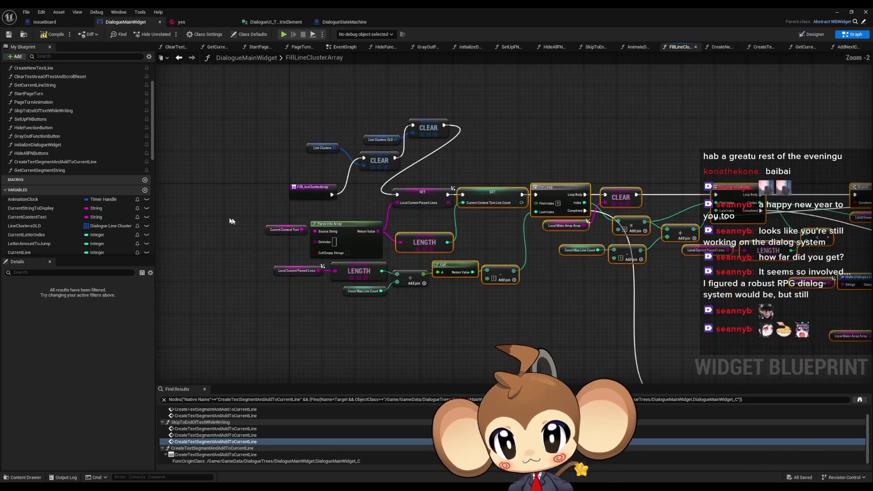
{"action": "left_click_drag", "start_coordinate": [208, 221], "coordinate": [514, 347]}
{"action": "left_click_drag", "start_coordinate": [425, 196], "coordinate": [491, 127]}
{"action": "left_click_drag", "start_coordinate": [427, 123], "coordinate": [445, 159]}
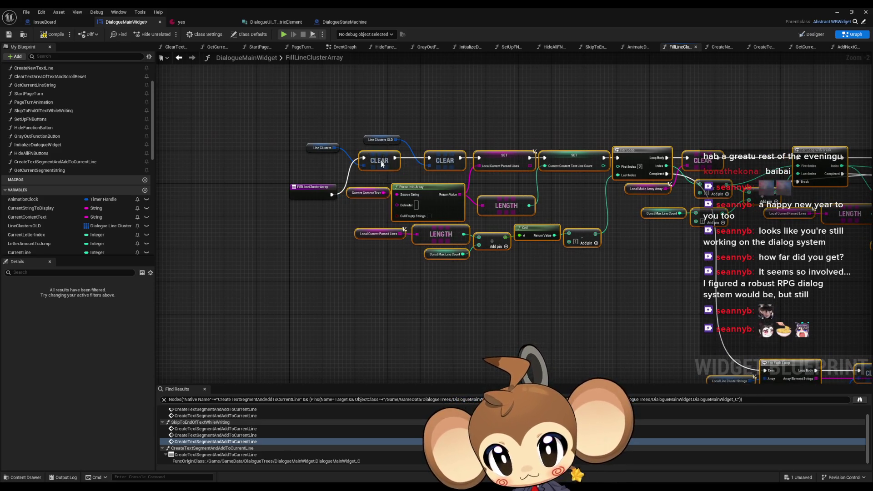
{"action": "key", "text": "q"}
{"action": "left_click_drag", "start_coordinate": [371, 142], "coordinate": [391, 216]}
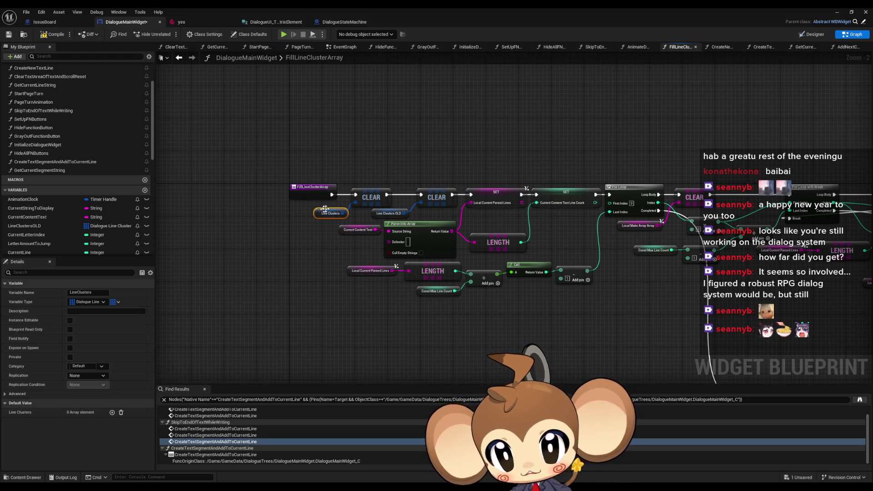
{"action": "right_click", "coordinate": [374, 215]}
Find all references to the Line Clusters OLD variable.
{"action": "mouse_move", "coordinate": [423, 283]}
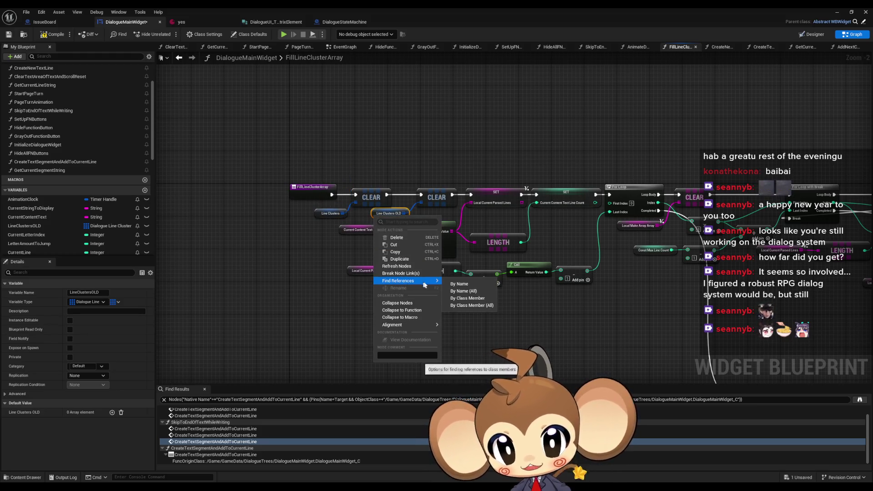
{"action": "left_click", "coordinate": [460, 299]}
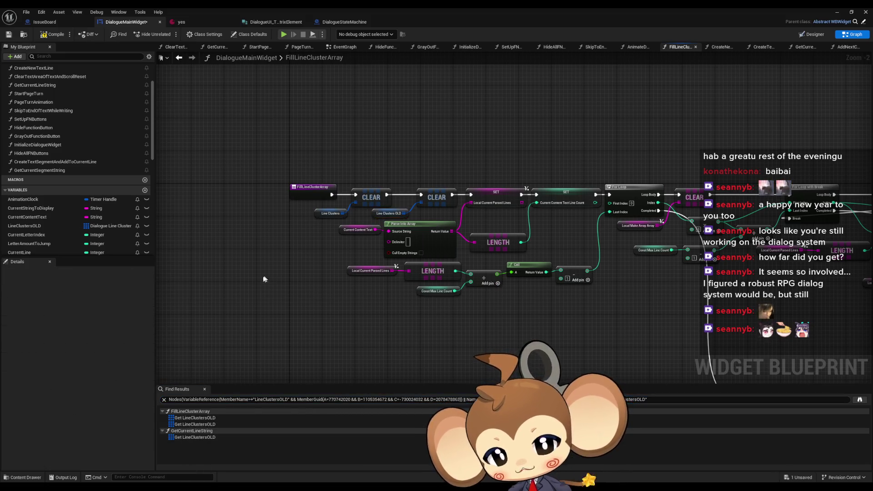
{"action": "scroll", "coordinate": [370, 296], "scroll_direction": "down", "scroll_amount": 6}
{"action": "scroll", "coordinate": [369, 296], "scroll_direction": "up", "scroll_amount": 5}
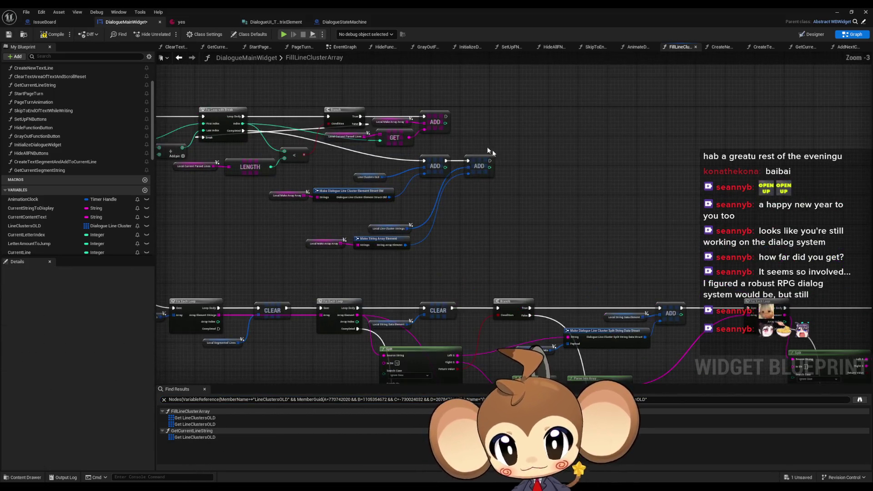
Look over the rest of the graph, then open the AnimateDialogueText function.
{"action": "mouse_move", "coordinate": [530, 187]}
{"action": "left_mouse_down"}
{"action": "mouse_move", "coordinate": [531, 161]}
{"action": "mouse_move", "coordinate": [415, 109]}
{"action": "mouse_move", "coordinate": [367, 107]}
{"action": "left_mouse_up"}
{"action": "scroll", "coordinate": [531, 161], "scroll_direction": "down", "scroll_amount": 1}
{"action": "scroll", "coordinate": [171, 97], "scroll_direction": "down", "scroll_amount": 3}
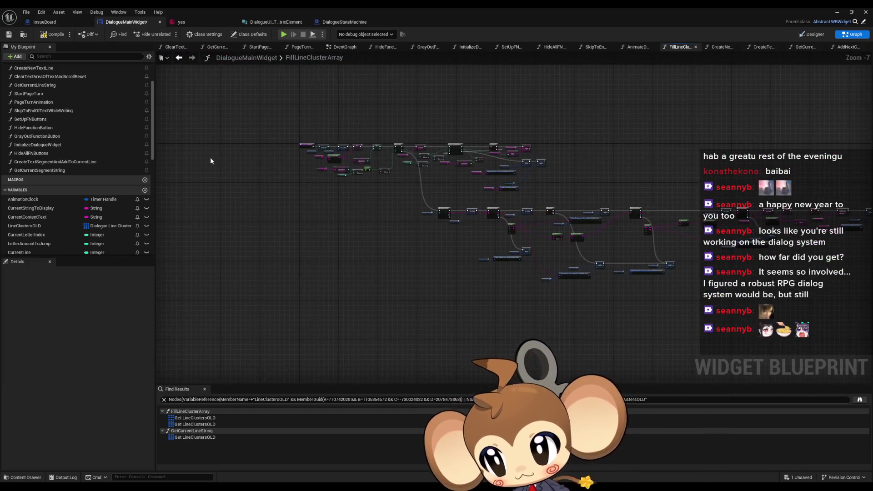
{"action": "left_click_drag", "start_coordinate": [210, 161], "coordinate": [281, 178]}
{"action": "scroll", "coordinate": [50, 118], "scroll_direction": "up", "scroll_amount": 3}
{"action": "double_click", "coordinate": [39, 87]}
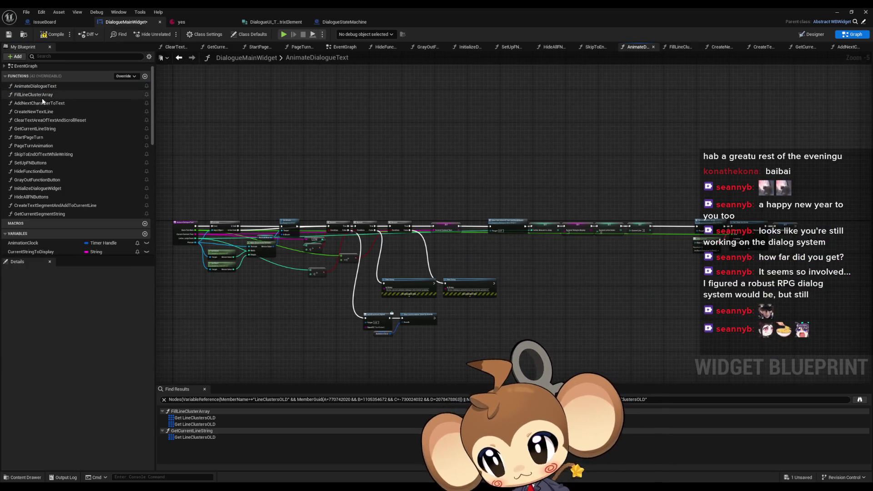
Open the FillLineClusterArray and then the AddNextCharacterToText function graphs.
{"action": "double_click", "coordinate": [36, 94]}
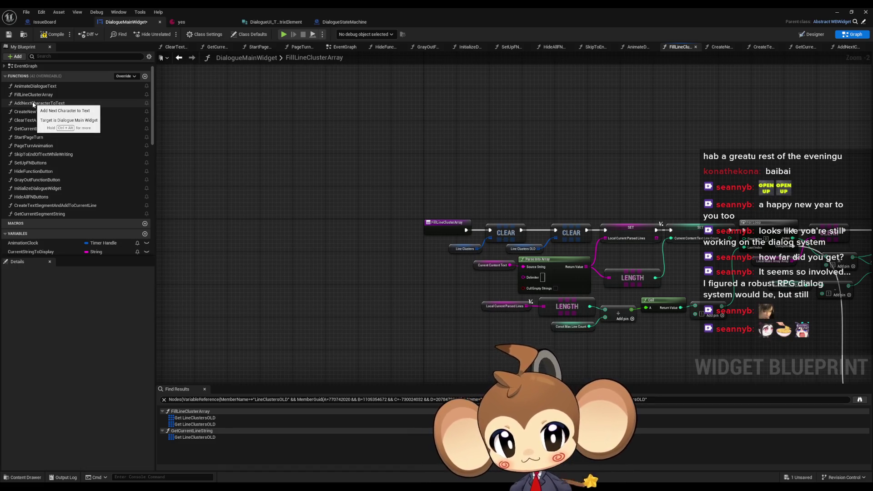
{"action": "left_click", "coordinate": [33, 104]}
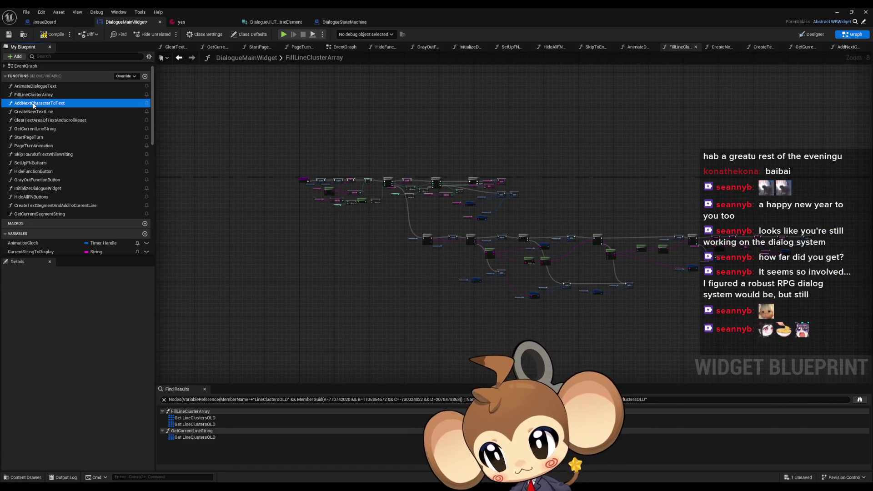
{"action": "double_click", "coordinate": [33, 104]}
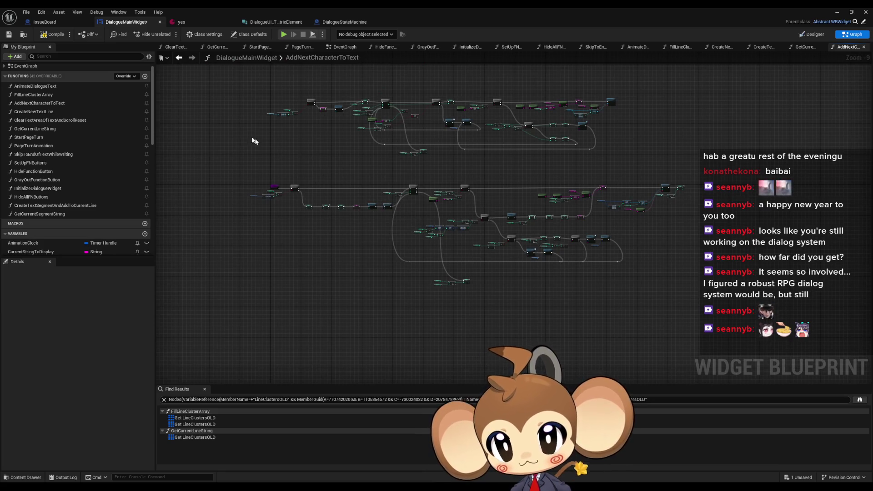
Add a comment named 'cleanup' above CreateNewTextLine's node chain, then return to FillLineClusterArray.
{"action": "double_click", "coordinate": [54, 112]}
{"action": "left_click_drag", "start_coordinate": [422, 345], "coordinate": [419, 259]}
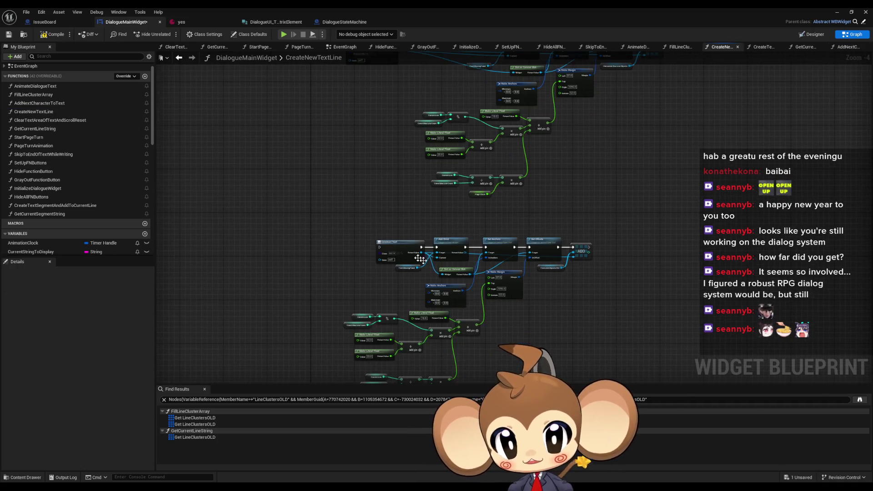
{"action": "left_click_drag", "start_coordinate": [327, 213], "coordinate": [313, 178]}
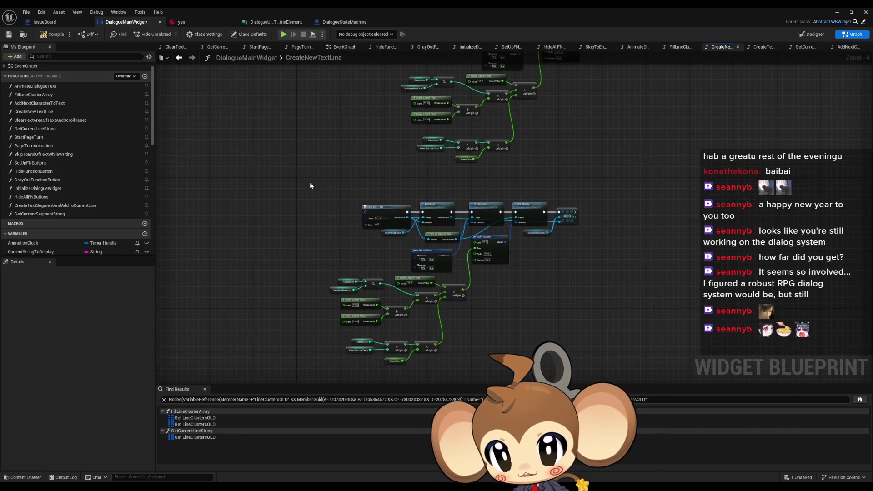
{"action": "key", "text": "c"}
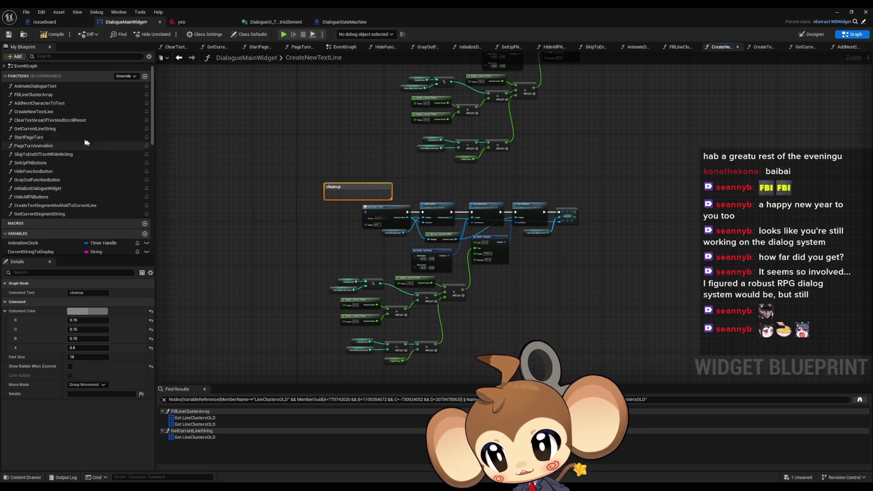
{"action": "double_click", "coordinate": [40, 95]}
Paste cleanup comments above the nodes and beside the first LineClustersOLD reference.
{"action": "scroll", "coordinate": [341, 163], "scroll_direction": "up", "scroll_amount": 3}
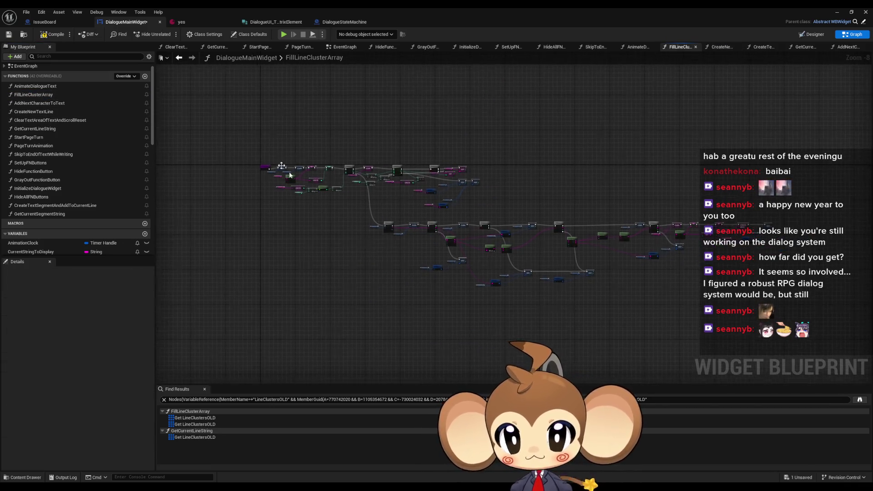
{"action": "key", "text": "ctrl+v"}
{"action": "scroll", "coordinate": [509, 220], "scroll_direction": "down", "scroll_amount": 3}
{"action": "scroll", "coordinate": [510, 220], "scroll_direction": "up", "scroll_amount": 5}
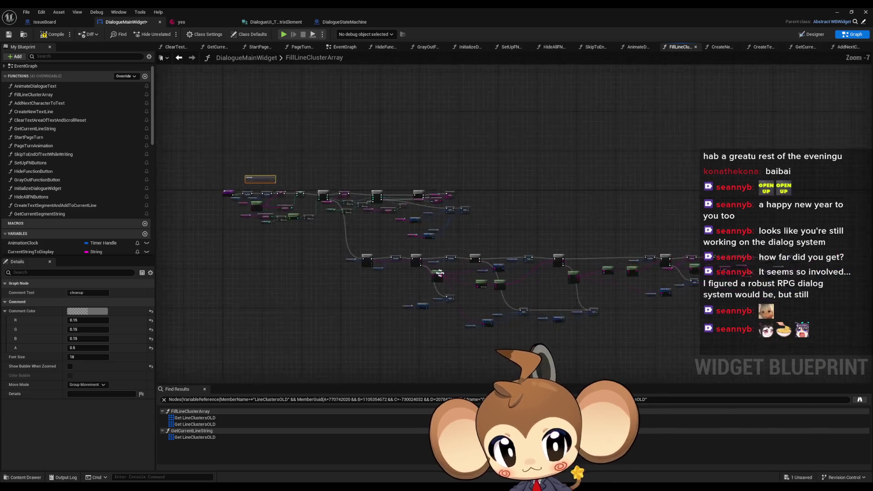
{"action": "scroll", "coordinate": [410, 252], "scroll_direction": "down", "scroll_amount": 2}
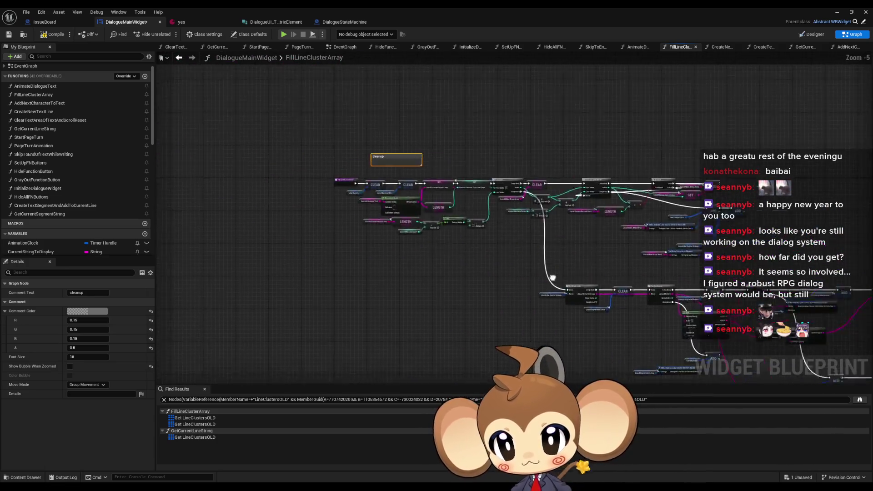
{"action": "left_click", "coordinate": [188, 417]}
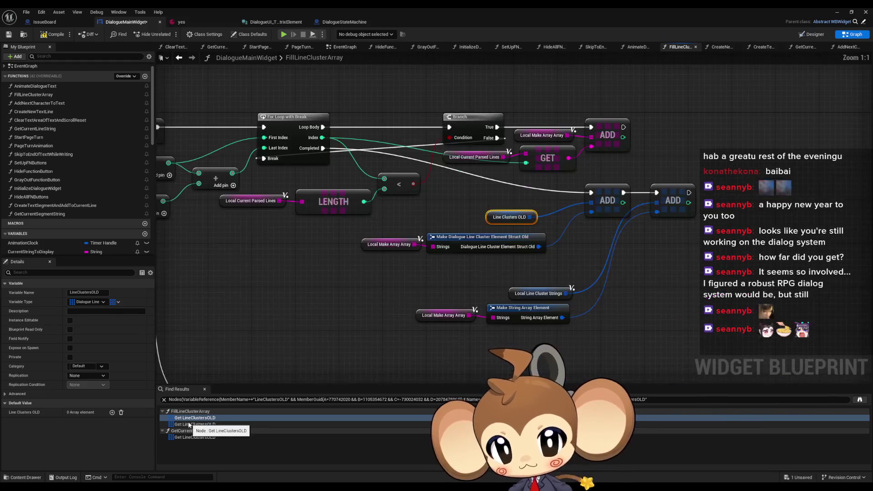
{"action": "key", "text": "ctrl+v"}
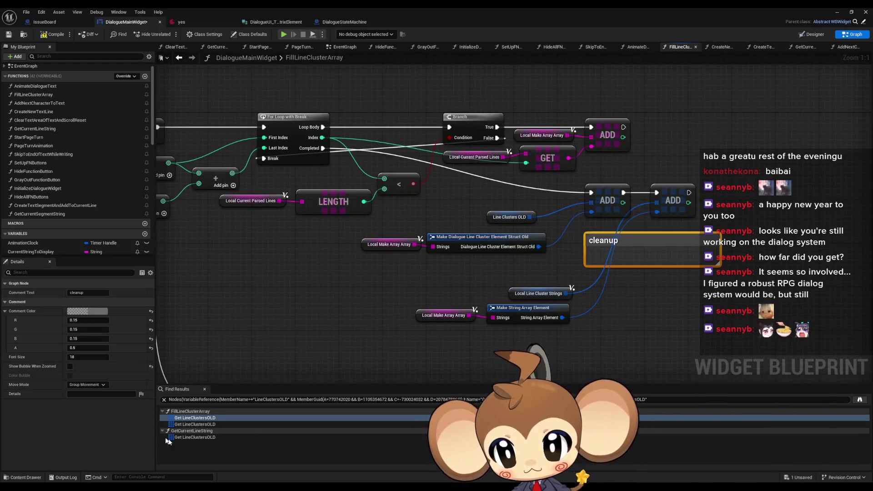
Add a cleanup comment at the LineClustersOLD use inside GetCurrentLineString.
{"action": "left_click", "coordinate": [166, 438]}
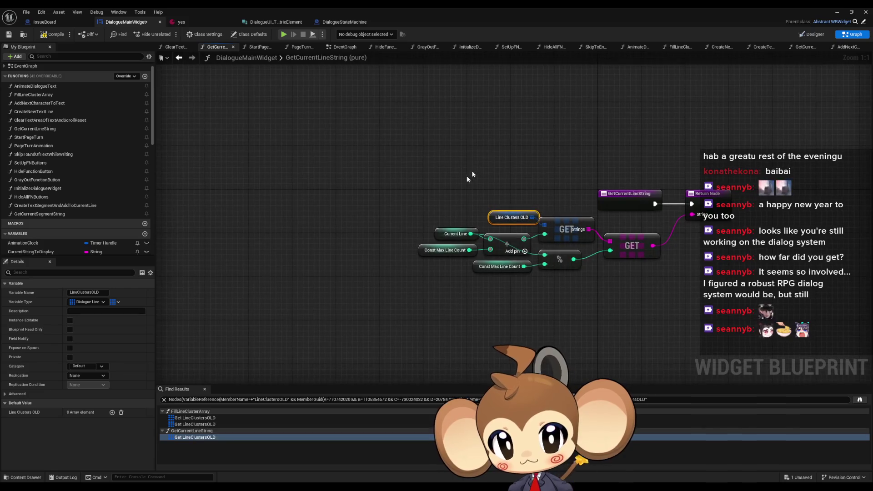
{"action": "left_click", "coordinate": [476, 167]}
{"action": "key", "text": "ctrl+v"}
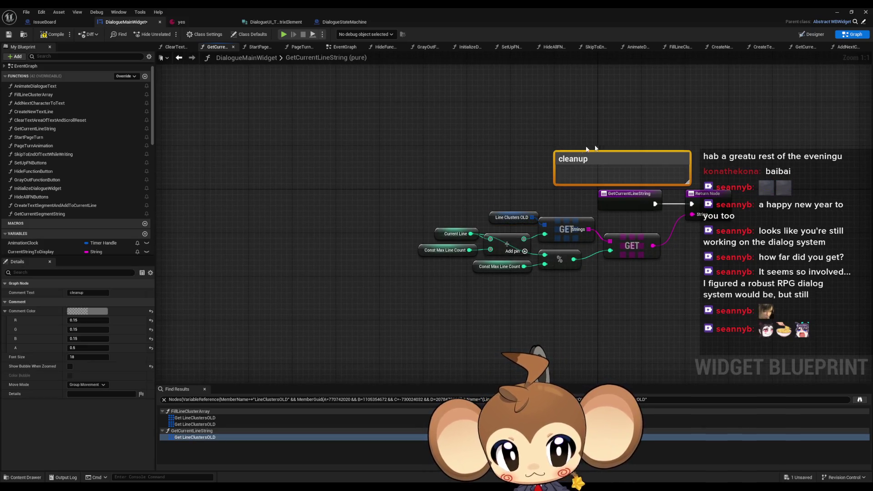
{"action": "left_click", "coordinate": [687, 121]}
Find all references to GetCurrentLineString by class member.
{"action": "left_click_drag", "start_coordinate": [607, 199], "coordinate": [535, 203]}
{"action": "left_click", "coordinate": [535, 203]}
{"action": "right_click", "coordinate": [536, 204]}
{"action": "mouse_move", "coordinate": [572, 275]}
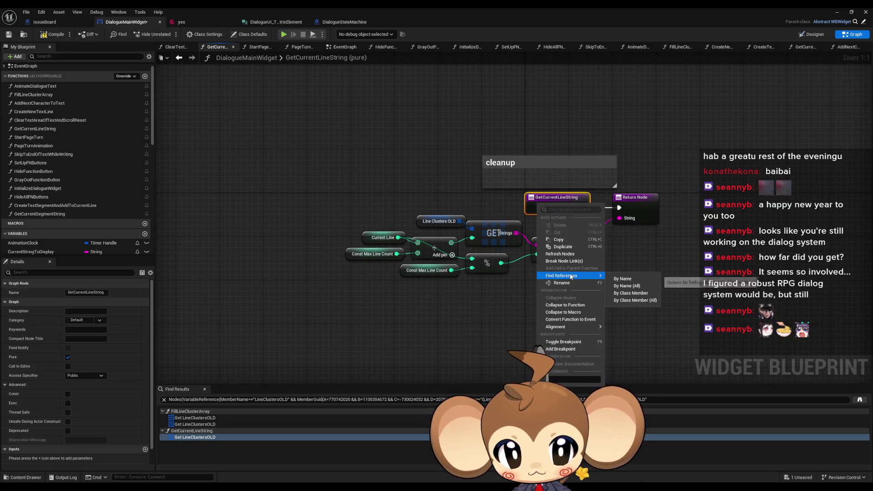
{"action": "left_click", "coordinate": [637, 293]}
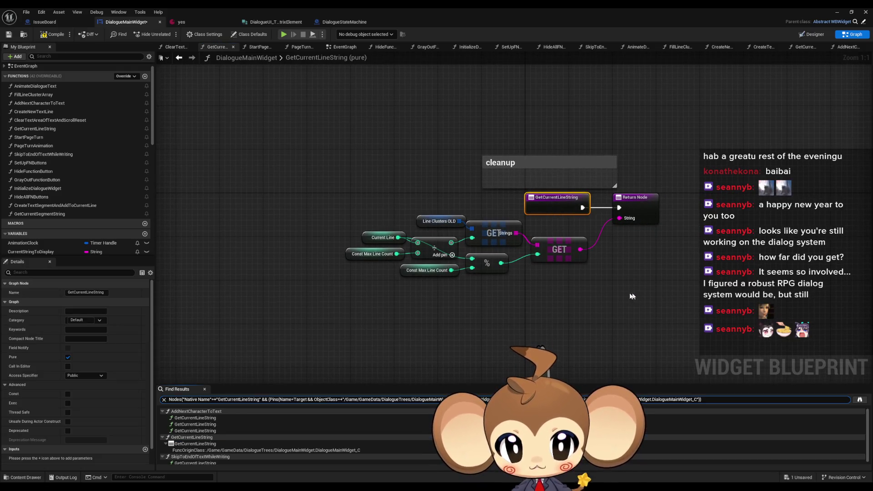
Visit the three AddNextCharacterToText GetCurrentLineString calls, then the one in SkipToEndOfTextWhileWriting.
{"action": "double_click", "coordinate": [190, 418]}
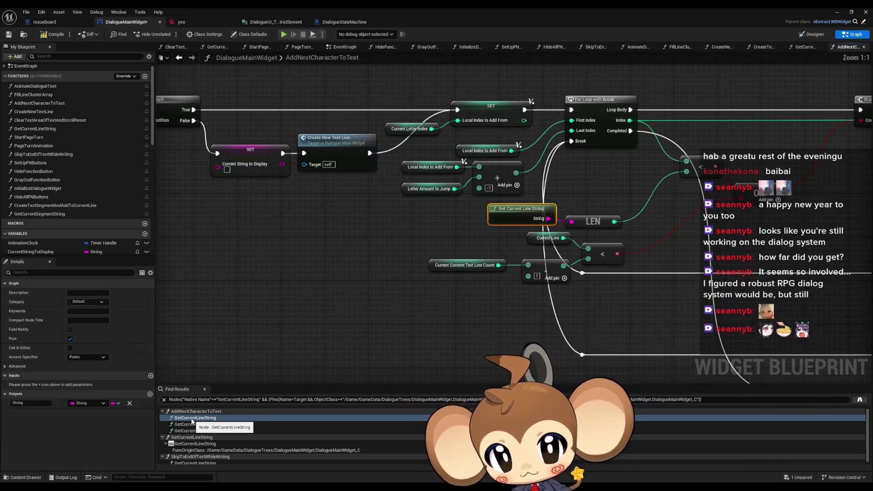
{"action": "scroll", "coordinate": [453, 282], "scroll_direction": "down", "scroll_amount": 6}
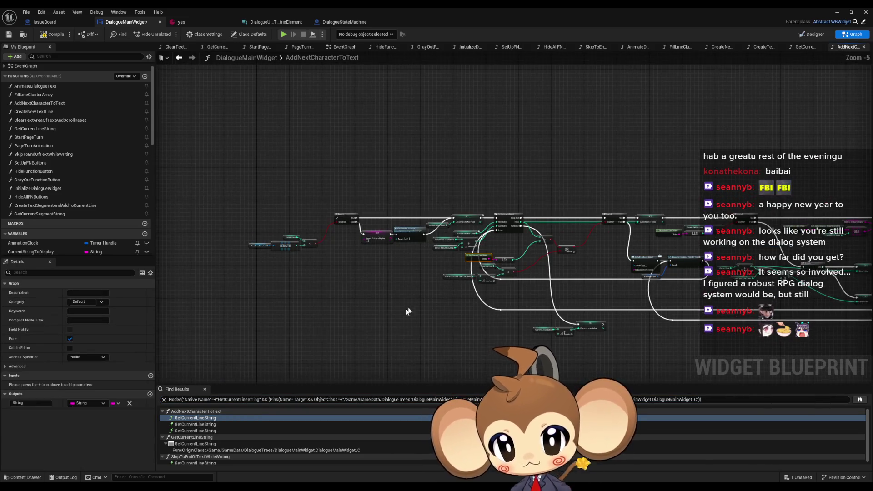
{"action": "left_click_drag", "start_coordinate": [451, 282], "coordinate": [325, 106]}
{"action": "double_click", "coordinate": [200, 424]}
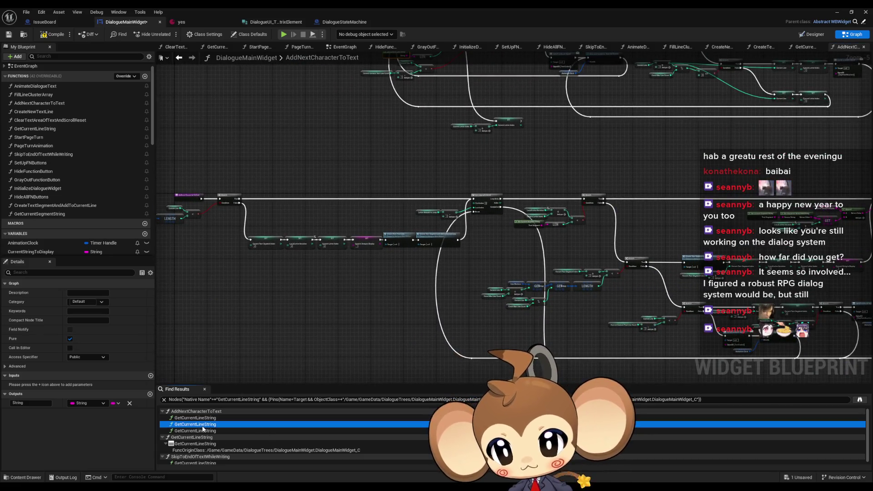
{"action": "double_click", "coordinate": [204, 431]}
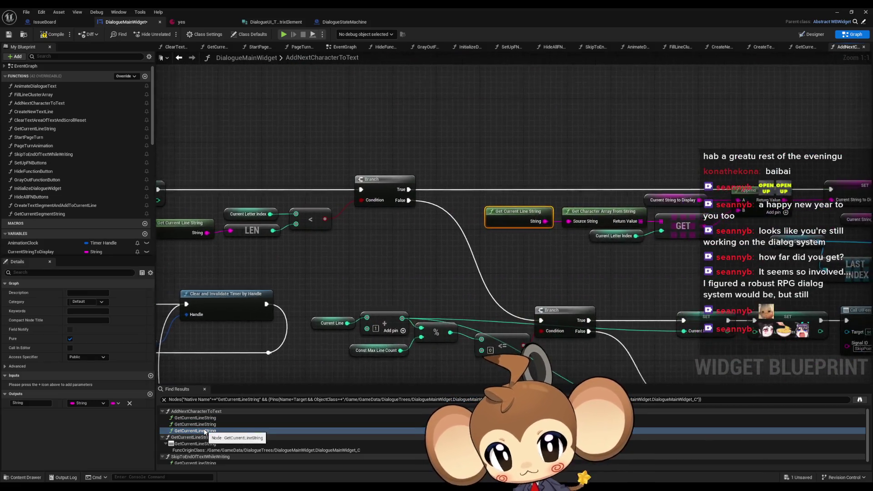
{"action": "double_click", "coordinate": [180, 461]}
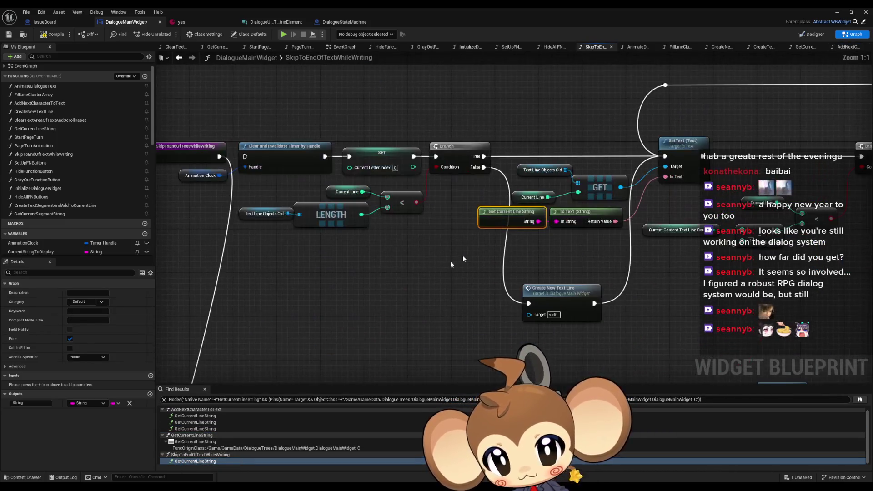
{"action": "scroll", "coordinate": [458, 242], "scroll_direction": "down", "scroll_amount": 6}
Move the upper node cluster up and to the right in SkipToEndOfTextWhileWriting.
{"action": "left_click", "coordinate": [412, 202]}
{"action": "scroll", "coordinate": [432, 191], "scroll_direction": "up", "scroll_amount": 3}
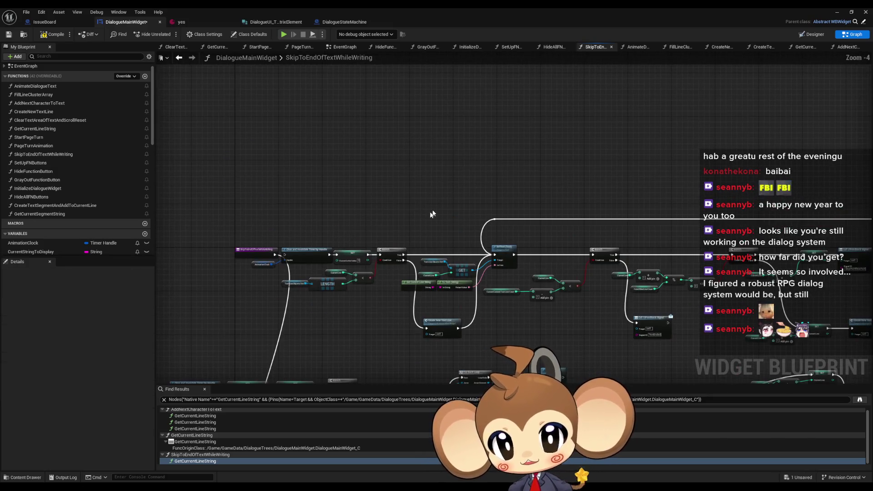
{"action": "left_click", "coordinate": [441, 168]}
{"action": "scroll", "coordinate": [509, 267], "scroll_direction": "down", "scroll_amount": 3}
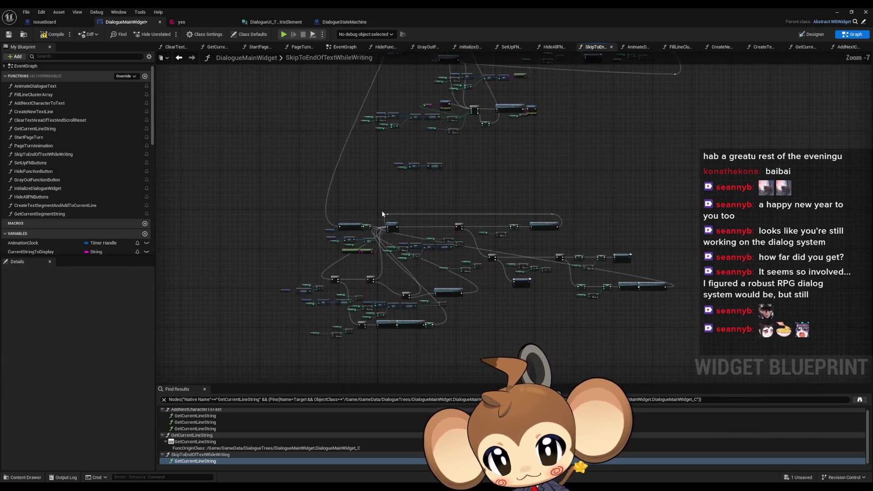
{"action": "mouse_move", "coordinate": [319, 161]}
{"action": "left_mouse_down"}
{"action": "mouse_move", "coordinate": [381, 215]}
{"action": "mouse_move", "coordinate": [459, 259]}
{"action": "left_mouse_up"}
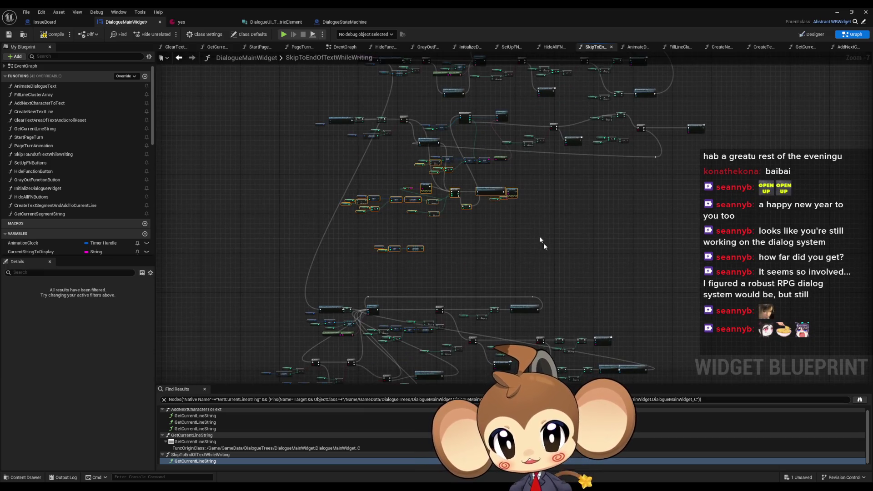
{"action": "left_click_drag", "start_coordinate": [501, 148], "coordinate": [501, 189]}
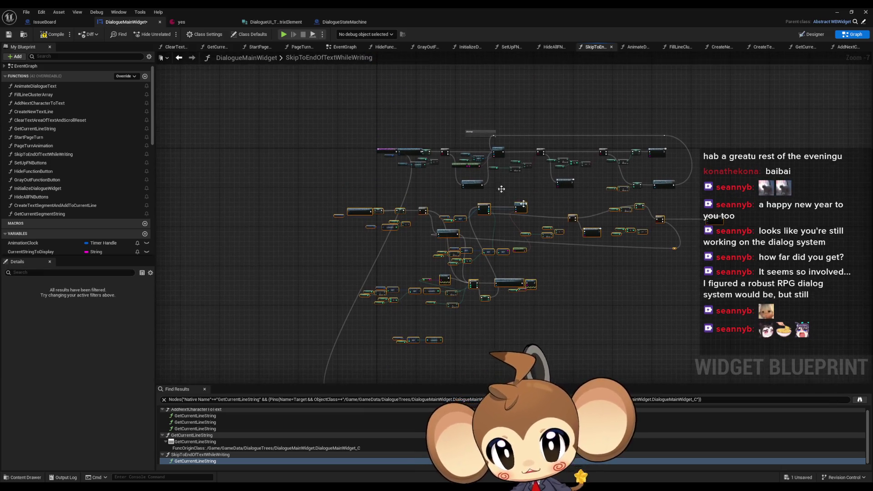
{"action": "mouse_move", "coordinate": [415, 111]}
{"action": "left_mouse_down"}
{"action": "mouse_move", "coordinate": [688, 225]}
{"action": "mouse_move", "coordinate": [736, 232]}
{"action": "left_mouse_up"}
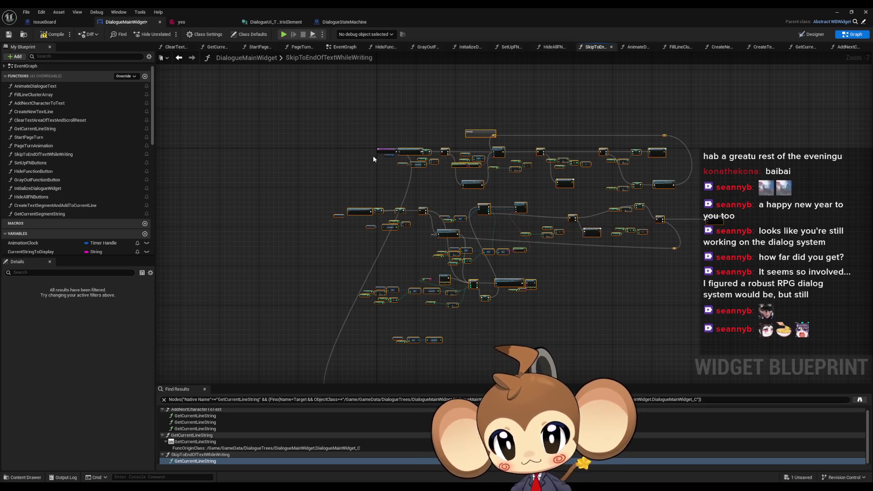
{"action": "mouse_move", "coordinate": [418, 176]}
{"action": "left_mouse_down"}
{"action": "mouse_move", "coordinate": [543, 94]}
{"action": "mouse_move", "coordinate": [500, 84]}
{"action": "left_mouse_up"}
{"action": "scroll", "coordinate": [500, 83], "scroll_direction": "down", "scroll_amount": 3}
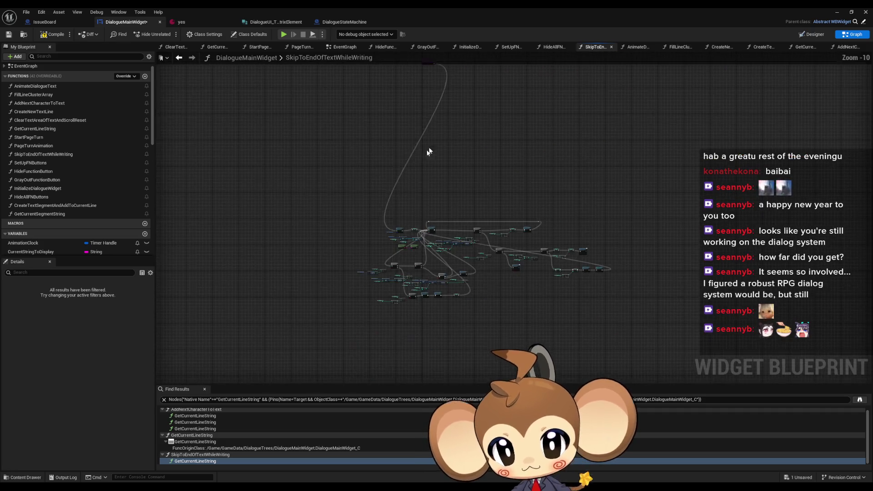
{"action": "left_click_drag", "start_coordinate": [243, 183], "coordinate": [661, 327]}
{"action": "mouse_move", "coordinate": [404, 223]}
{"action": "left_mouse_down"}
{"action": "mouse_move", "coordinate": [470, 80]}
{"action": "mouse_move", "coordinate": [411, 221]}
{"action": "left_mouse_up"}
{"action": "scroll", "coordinate": [411, 222], "scroll_direction": "up", "scroll_amount": 8}
Move the Clear Timer and SET nodes up-left, undoing a misplaced Branch group move.
{"action": "mouse_move", "coordinate": [410, 255]}
{"action": "left_mouse_down"}
{"action": "mouse_move", "coordinate": [523, 312]}
{"action": "mouse_move", "coordinate": [607, 309]}
{"action": "left_mouse_up"}
{"action": "mouse_move", "coordinate": [568, 283]}
{"action": "left_mouse_down"}
{"action": "mouse_move", "coordinate": [500, 227]}
{"action": "mouse_move", "coordinate": [459, 125]}
{"action": "mouse_move", "coordinate": [530, 274]}
{"action": "mouse_move", "coordinate": [413, 199]}
{"action": "left_mouse_up"}
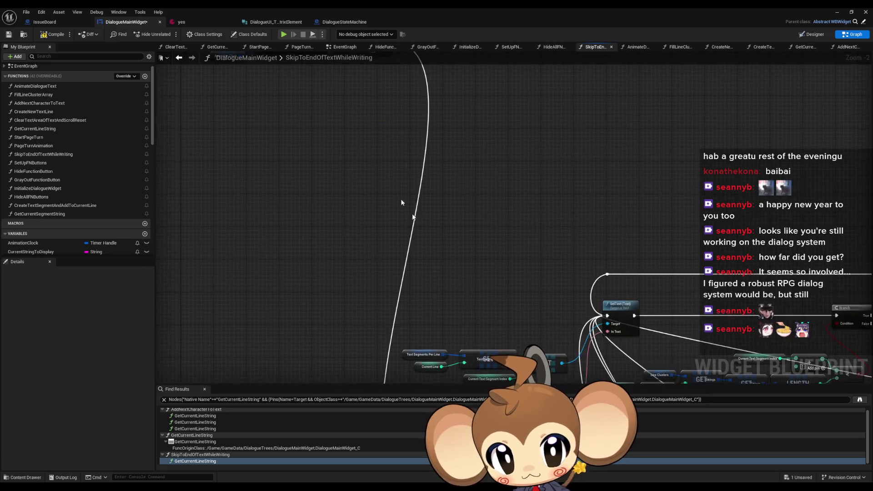
{"action": "scroll", "coordinate": [404, 200], "scroll_direction": "down", "scroll_amount": 2}
{"action": "mouse_move", "coordinate": [285, 189]}
{"action": "left_mouse_down"}
{"action": "mouse_move", "coordinate": [406, 245]}
{"action": "mouse_move", "coordinate": [393, 256]}
{"action": "mouse_move", "coordinate": [406, 255]}
{"action": "left_mouse_up"}
{"action": "mouse_move", "coordinate": [416, 215]}
{"action": "left_mouse_down"}
{"action": "mouse_move", "coordinate": [433, 136]}
{"action": "mouse_move", "coordinate": [425, 350]}
{"action": "mouse_move", "coordinate": [402, 269]}
{"action": "left_mouse_up"}
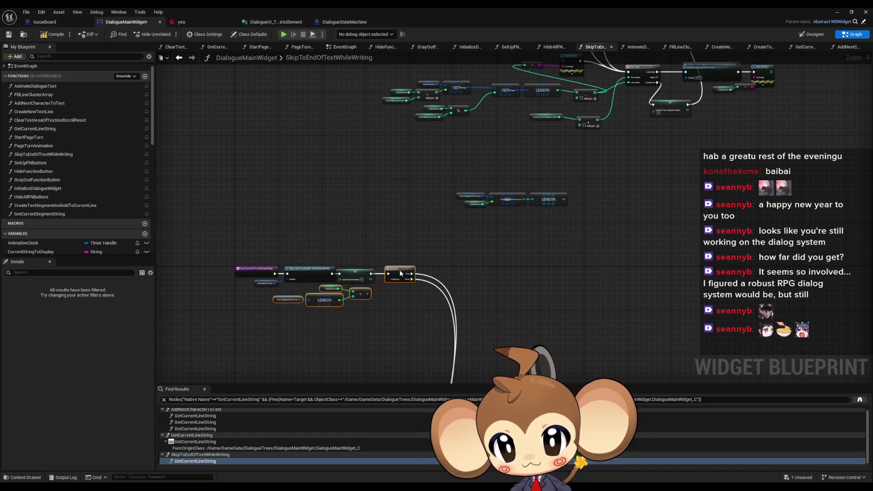
{"action": "key", "text": "ctrl+z"}
{"action": "key", "text": "ctrl+z"}
{"action": "key", "text": "ctrl+z"}
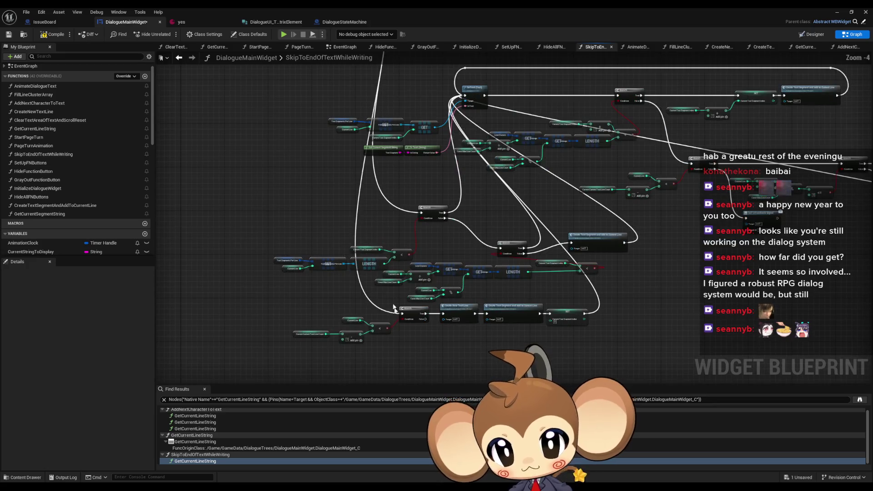
Place the Branch node and its helper nodes next to the function entry nodes.
{"action": "left_click_drag", "start_coordinate": [298, 306], "coordinate": [401, 377]}
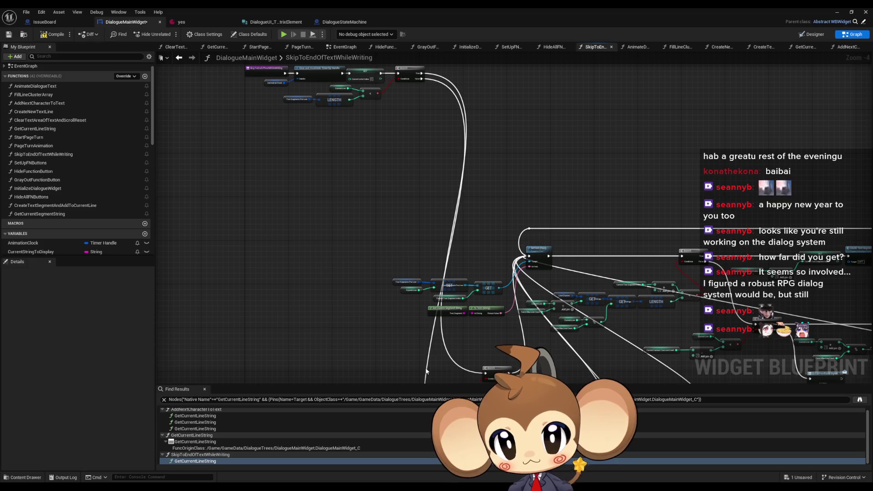
{"action": "mouse_move", "coordinate": [457, 356]}
{"action": "left_mouse_down"}
{"action": "mouse_move", "coordinate": [411, 276]}
{"action": "mouse_move", "coordinate": [458, 309]}
{"action": "left_mouse_up"}
{"action": "left_click_drag", "start_coordinate": [266, 305], "coordinate": [394, 347]}
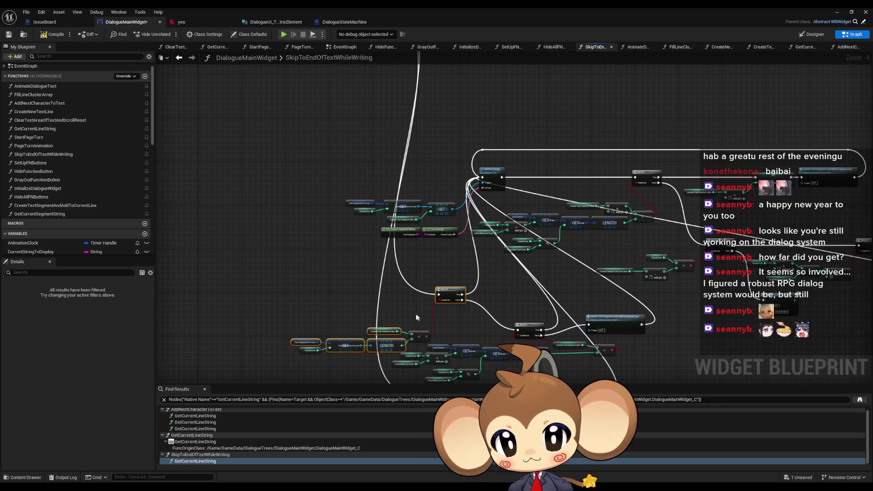
{"action": "mouse_move", "coordinate": [449, 292]}
{"action": "left_mouse_down"}
{"action": "mouse_move", "coordinate": [366, 172]}
{"action": "mouse_move", "coordinate": [437, 140]}
{"action": "mouse_move", "coordinate": [415, 296]}
{"action": "mouse_move", "coordinate": [414, 203]}
{"action": "mouse_move", "coordinate": [473, 198]}
{"action": "left_mouse_up"}
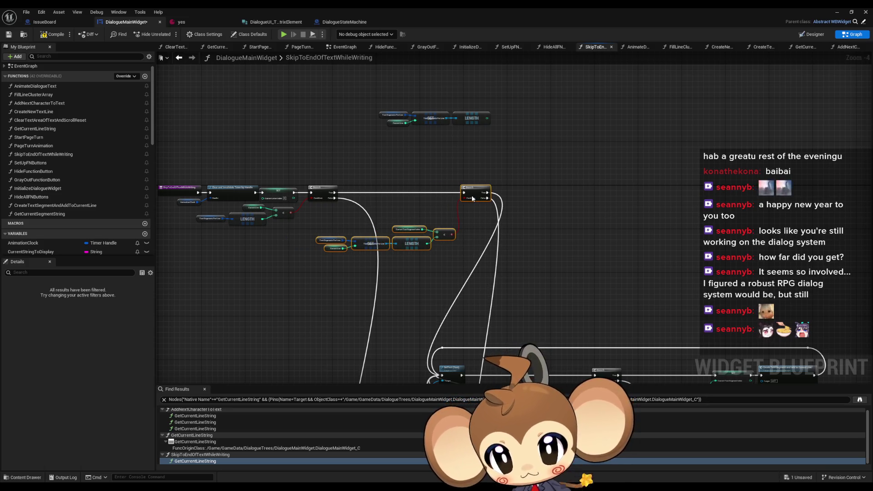
{"action": "left_click_drag", "start_coordinate": [472, 198], "coordinate": [472, 194]}
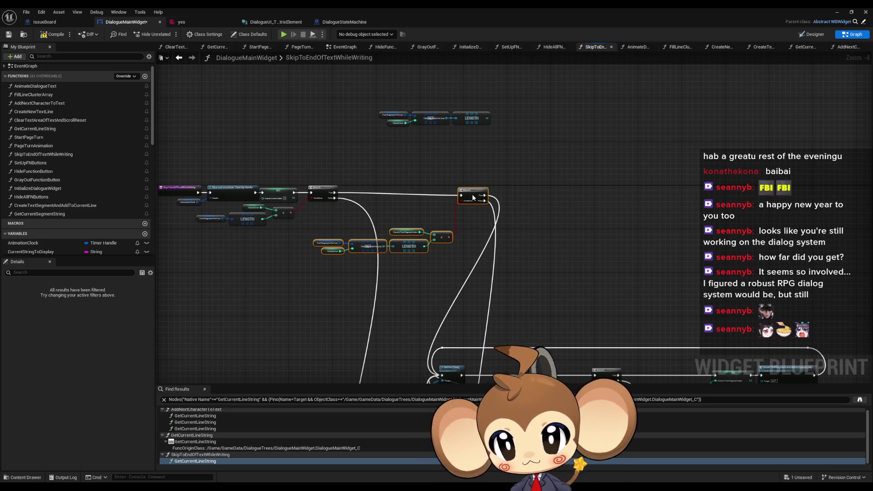
{"action": "scroll", "coordinate": [449, 74], "scroll_direction": "down", "scroll_amount": 3}
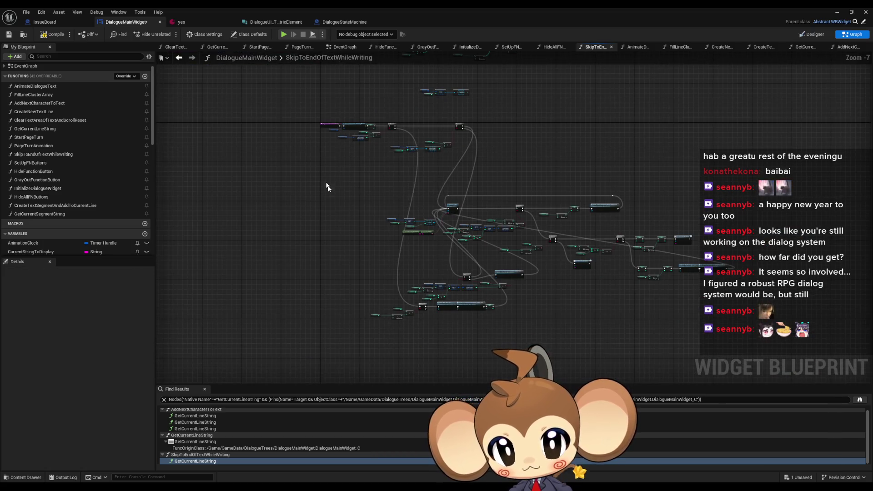
Bring the bottom row of nodes up beneath the first branches.
{"action": "mouse_move", "coordinate": [518, 205]}
{"action": "left_mouse_down"}
{"action": "mouse_move", "coordinate": [582, 309]}
{"action": "mouse_move", "coordinate": [488, 214]}
{"action": "mouse_move", "coordinate": [464, 304]}
{"action": "mouse_move", "coordinate": [446, 198]}
{"action": "left_mouse_up"}
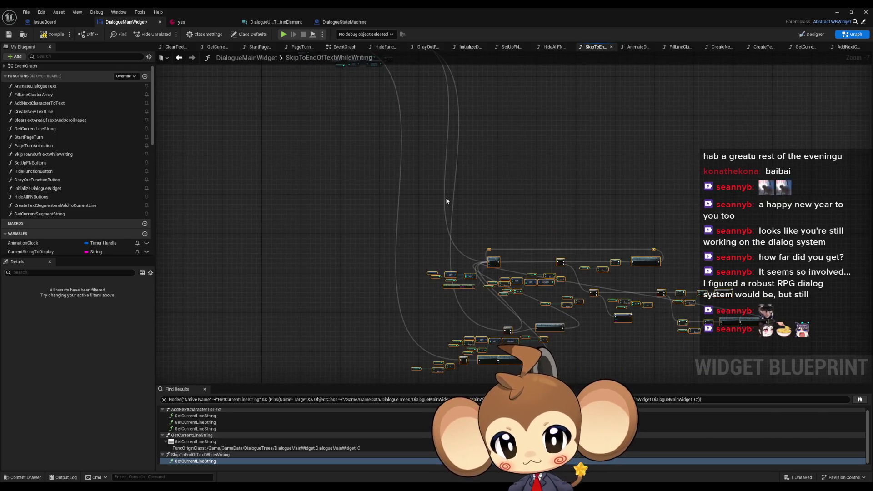
{"action": "left_click_drag", "start_coordinate": [459, 344], "coordinate": [409, 333]}
{"action": "scroll", "coordinate": [412, 311], "scroll_direction": "up", "scroll_amount": 2}
{"action": "left_click_drag", "start_coordinate": [400, 295], "coordinate": [648, 327]}
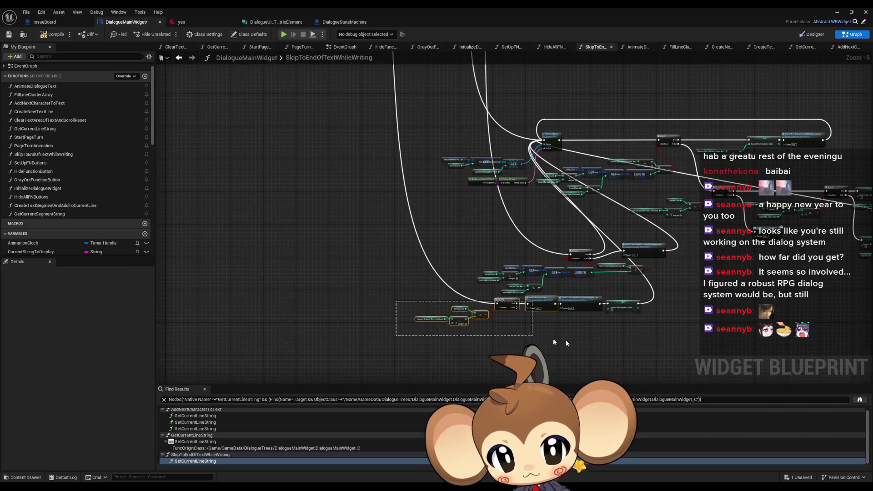
{"action": "mouse_move", "coordinate": [577, 303]}
{"action": "left_mouse_down"}
{"action": "mouse_move", "coordinate": [377, 140]}
{"action": "mouse_move", "coordinate": [413, 302]}
{"action": "mouse_move", "coordinate": [389, 360]}
{"action": "mouse_move", "coordinate": [429, 224]}
{"action": "mouse_move", "coordinate": [409, 152]}
{"action": "left_mouse_up"}
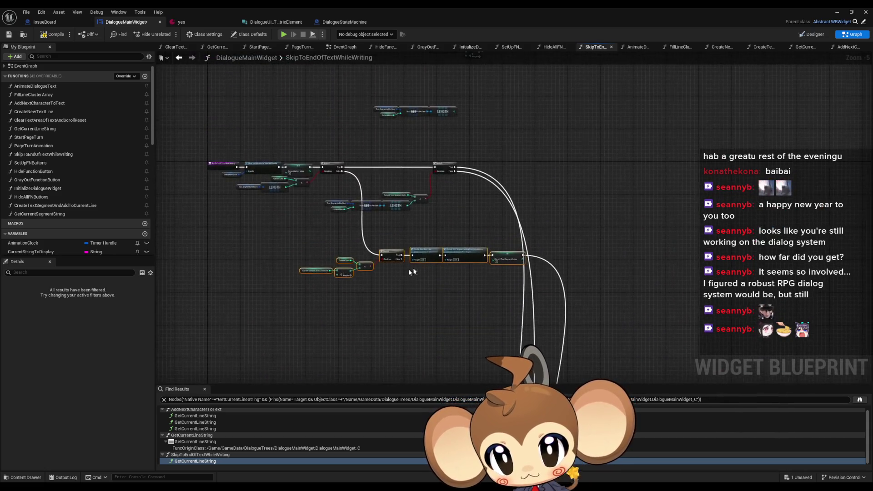
{"action": "scroll", "coordinate": [408, 269], "scroll_direction": "up", "scroll_amount": 2}
{"action": "left_click_drag", "start_coordinate": [399, 254], "coordinate": [395, 253]}
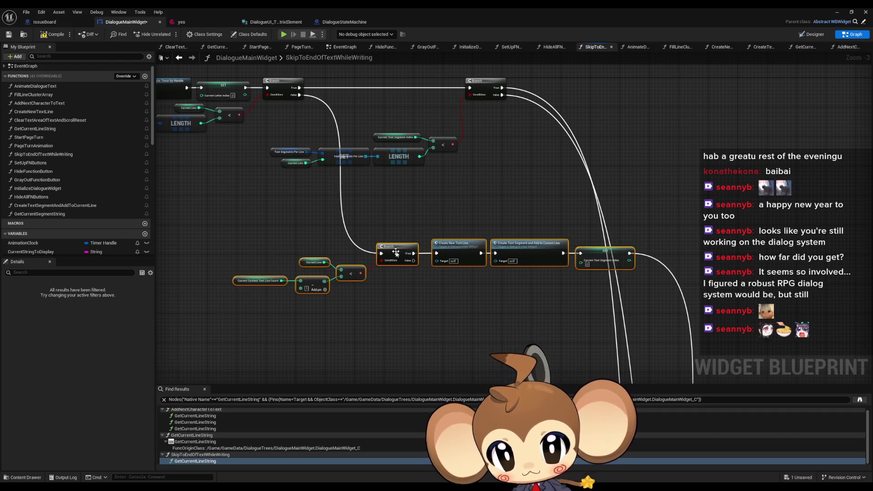
{"action": "left_click", "coordinate": [382, 292]}
{"action": "scroll", "coordinate": [372, 288], "scroll_direction": "up", "scroll_amount": 1}
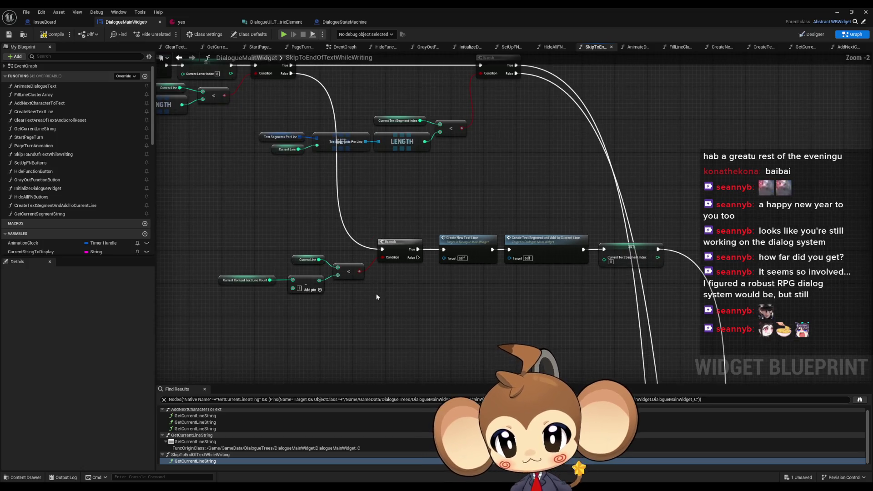
Create an 'if there is no new' comment box, then delete it.
{"action": "type", "text": "cif there is "}
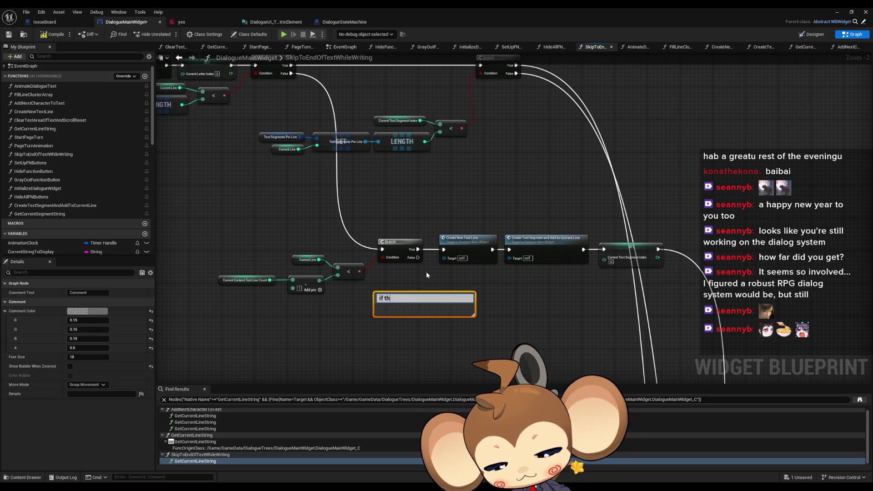
{"action": "type", "text": "no new"}
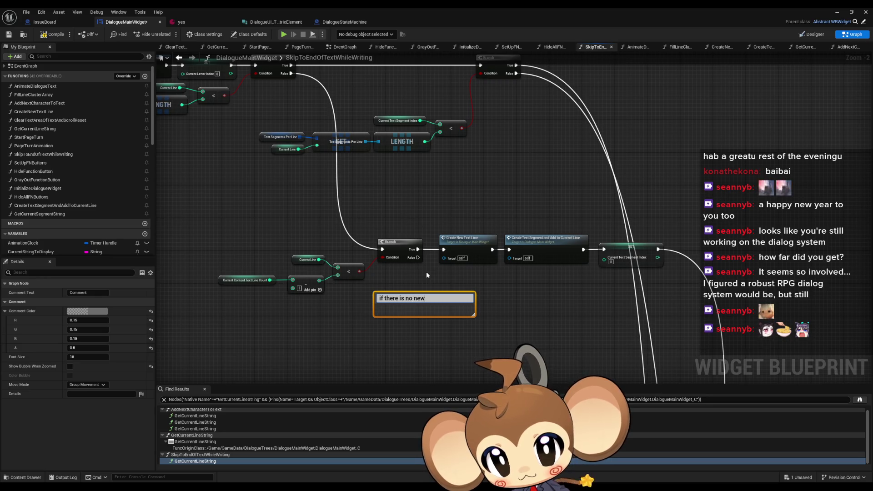
{"action": "key", "text": "Return"}
{"action": "key", "text": "Delete"}
Write a multi-line note on the new-line Branch explaining False has no next cluster.
{"action": "left_click", "coordinate": [382, 238]}
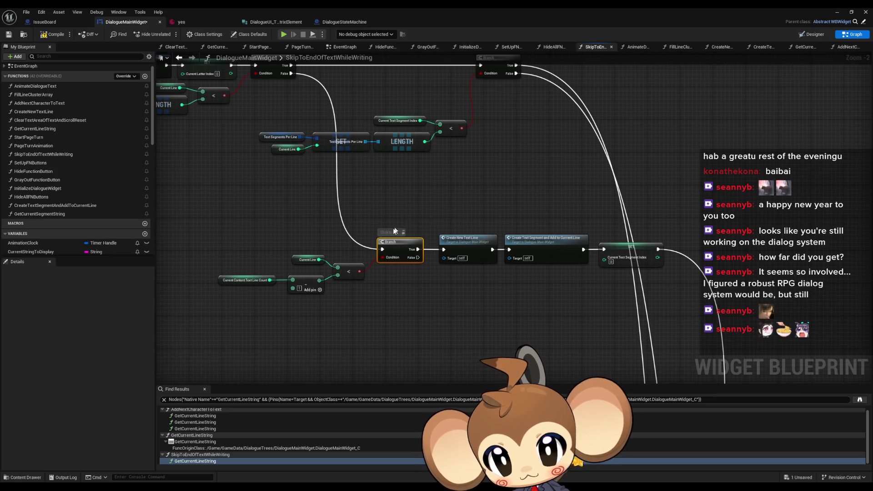
{"action": "type", "text": "alsegoes to nothing because if there is n"}
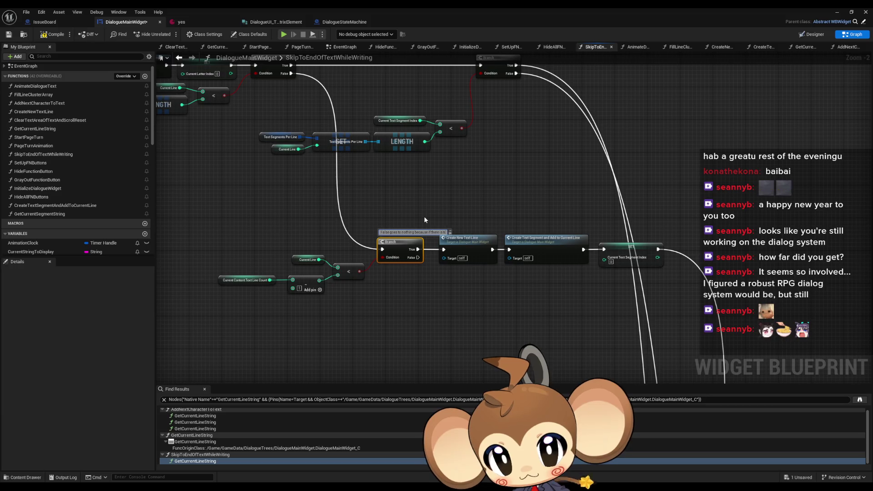
{"action": "type", "text": "o"}
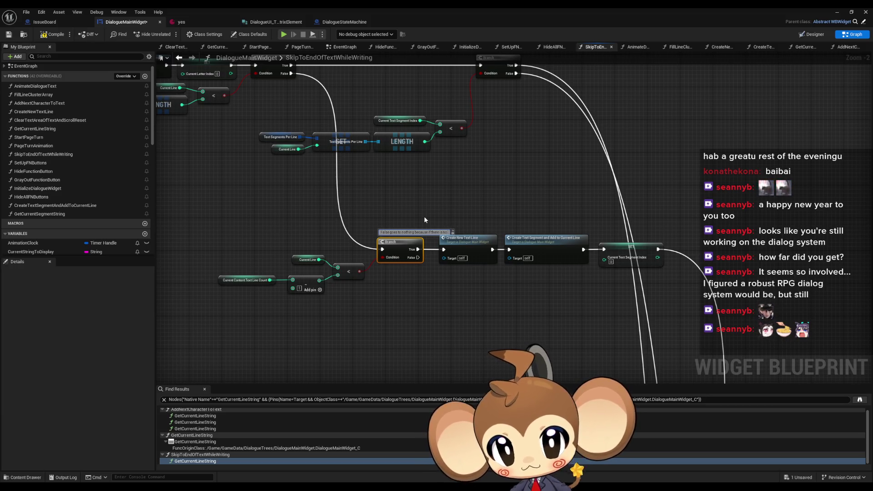
{"action": "key", "text": "BackSpace"}
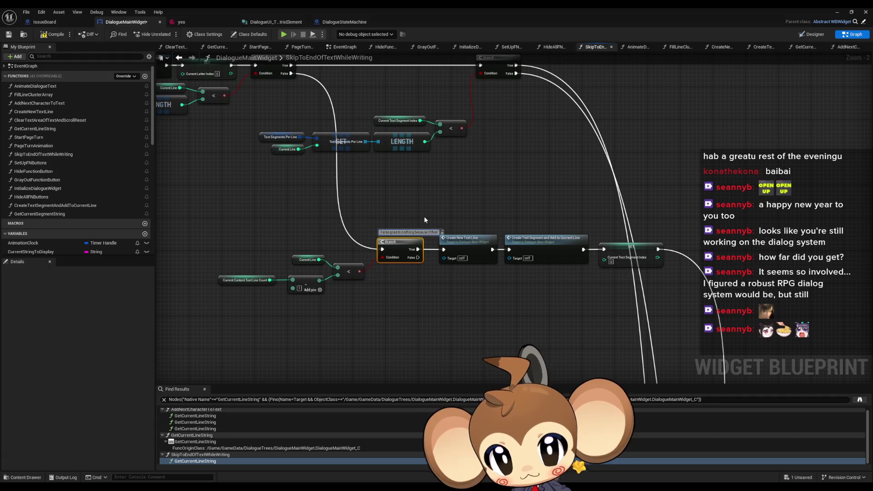
{"action": "key", "text": "shift+Return"}
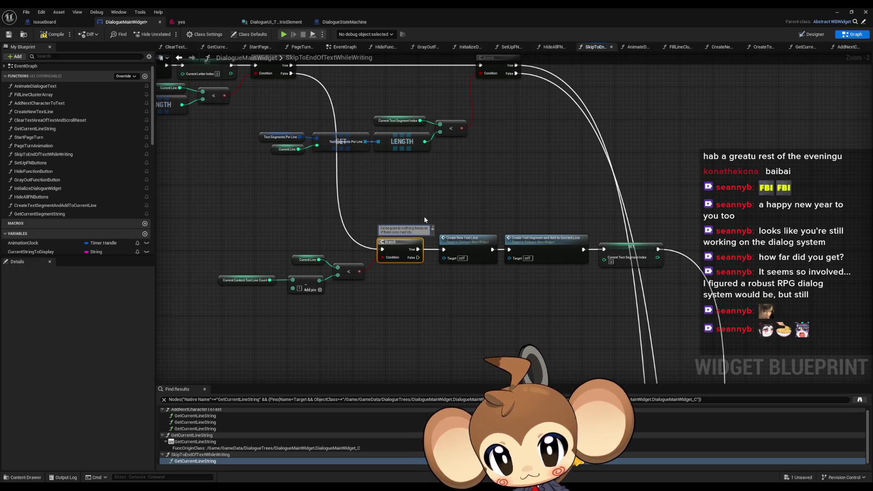
{"action": "key", "text": "shift+Return"}
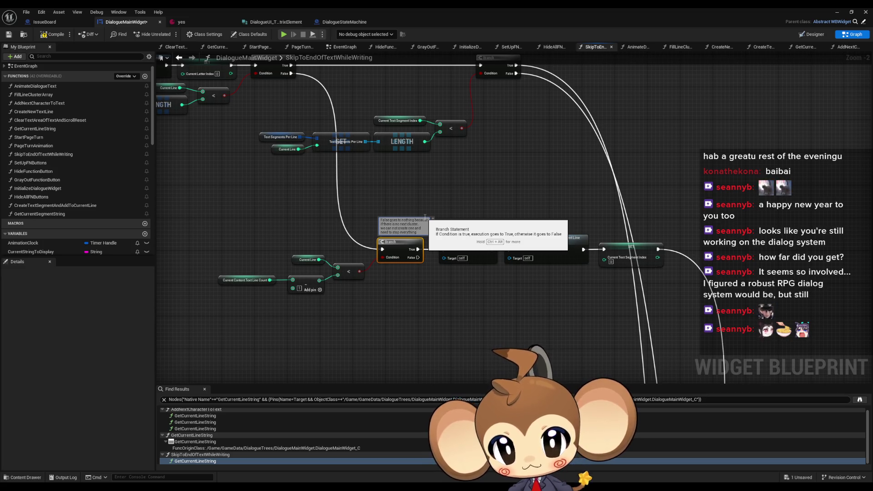
{"action": "key", "text": "shift+Return"}
{"action": "type", "text": "since we are done"}
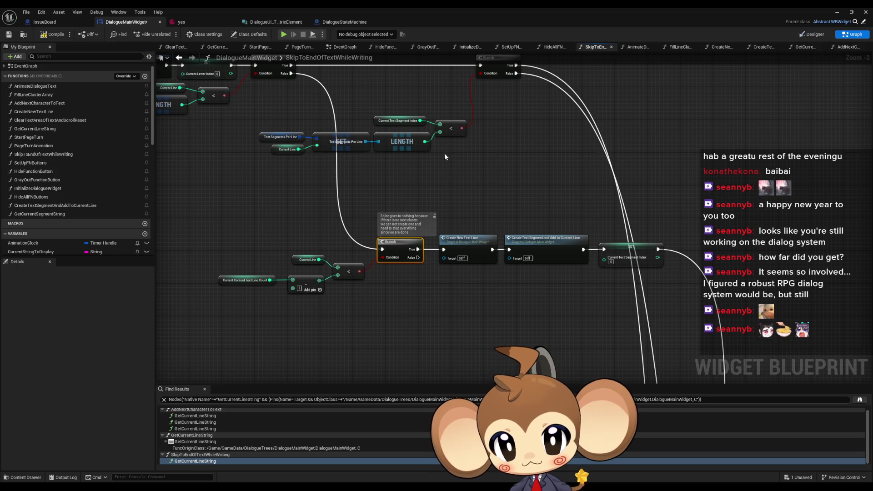
{"action": "left_click", "coordinate": [559, 178]}
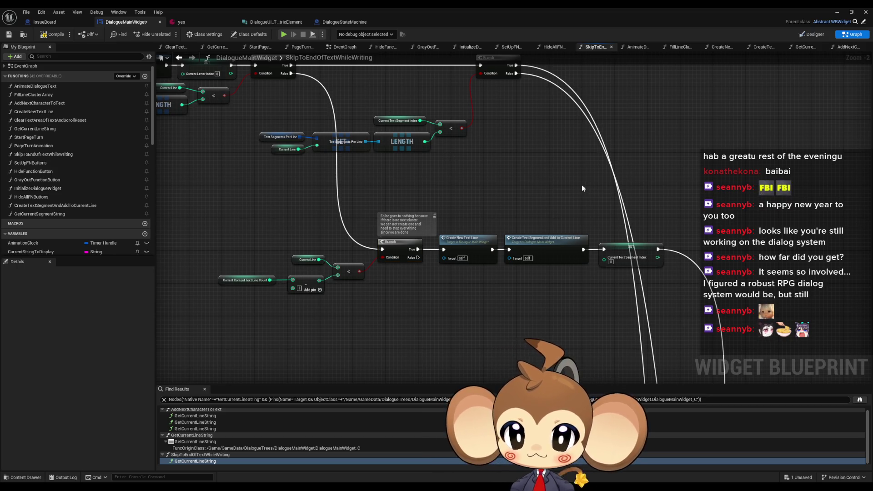
Shift the lower node row down and inspect the nodes beside the branch.
{"action": "scroll", "coordinate": [582, 188], "scroll_direction": "down", "scroll_amount": 3}
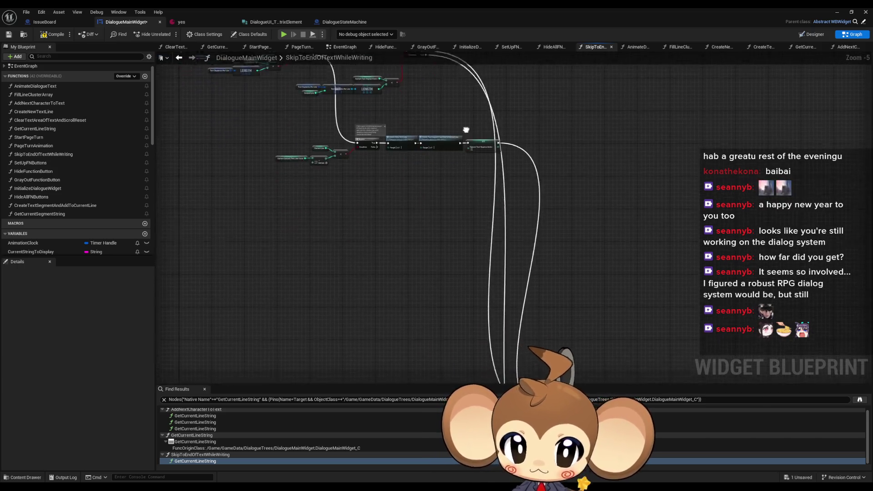
{"action": "mouse_move", "coordinate": [466, 130]}
{"action": "left_mouse_down"}
{"action": "mouse_move", "coordinate": [451, 263]}
{"action": "mouse_move", "coordinate": [509, 305]}
{"action": "mouse_move", "coordinate": [534, 303]}
{"action": "mouse_move", "coordinate": [532, 107]}
{"action": "mouse_move", "coordinate": [512, 148]}
{"action": "left_mouse_up"}
{"action": "scroll", "coordinate": [423, 255], "scroll_direction": "down", "scroll_amount": 1}
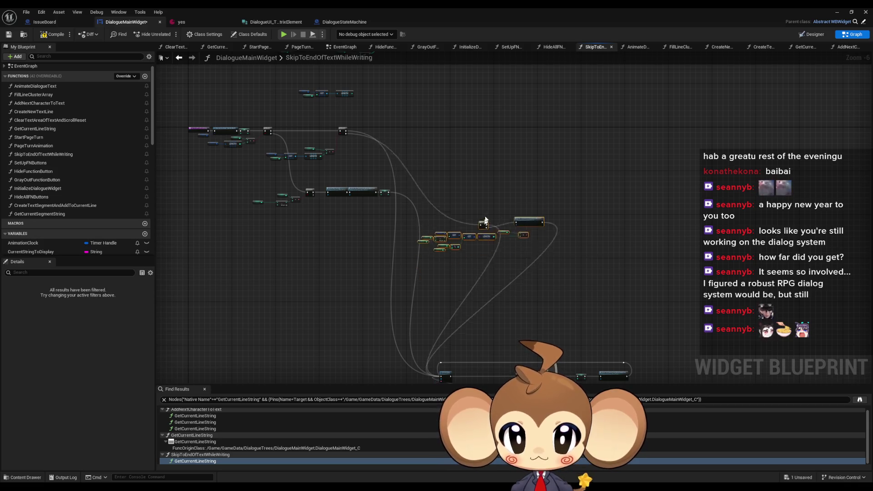
{"action": "scroll", "coordinate": [296, 195], "scroll_direction": "up", "scroll_amount": 1}
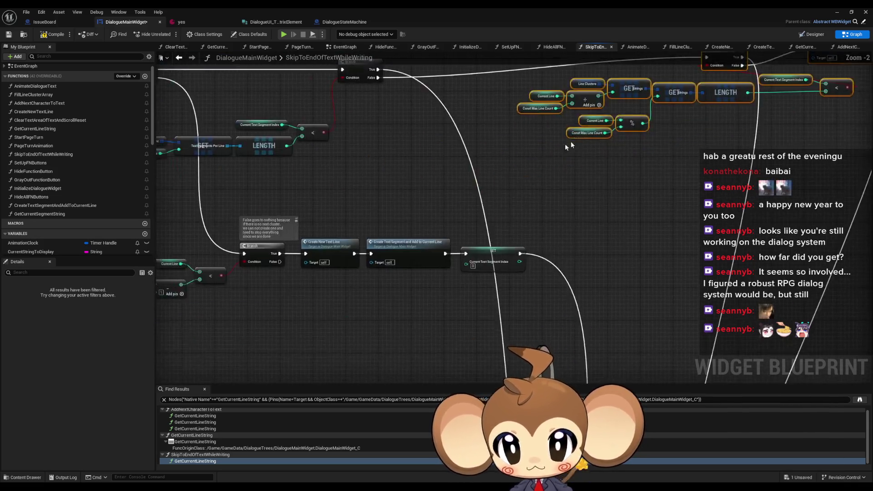
{"action": "mouse_move", "coordinate": [296, 195]}
{"action": "left_mouse_down"}
{"action": "mouse_move", "coordinate": [527, 234]}
{"action": "mouse_move", "coordinate": [505, 235]}
{"action": "mouse_move", "coordinate": [506, 273]}
{"action": "left_mouse_up"}
{"action": "left_click_drag", "start_coordinate": [500, 198], "coordinate": [598, 157]}
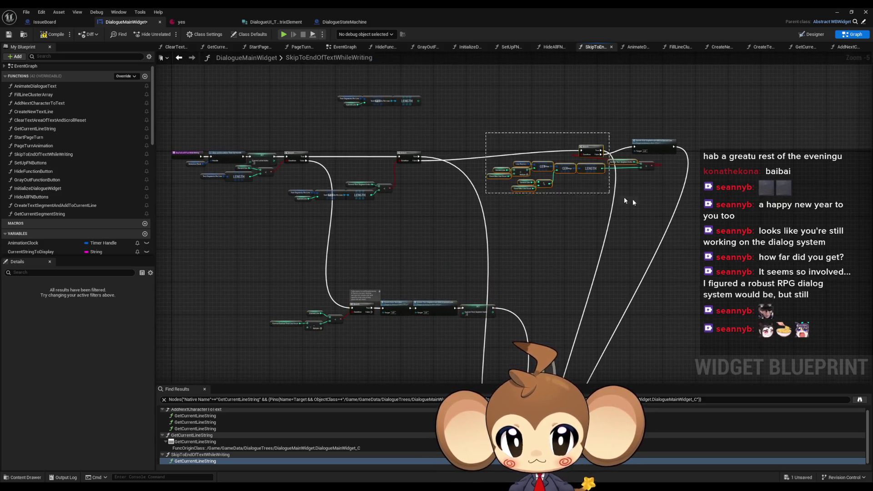
{"action": "left_click", "coordinate": [548, 180]}
{"action": "left_click", "coordinate": [484, 168]}
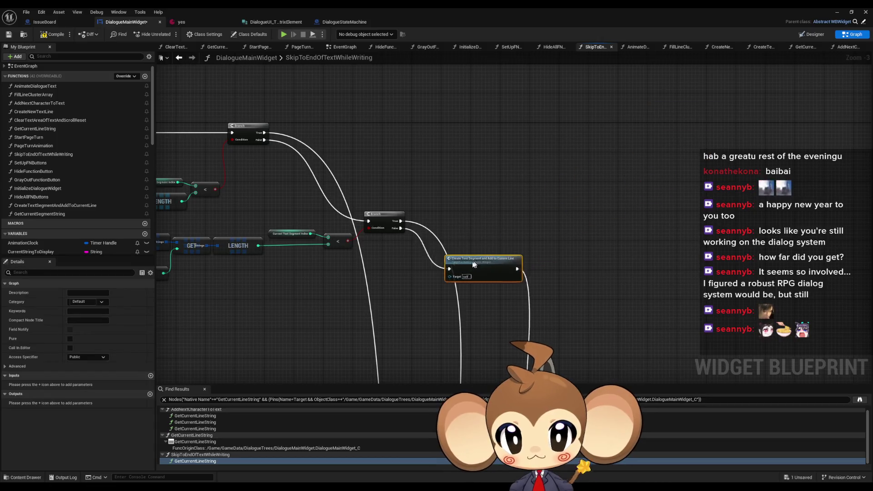
{"action": "scroll", "coordinate": [518, 292], "scroll_direction": "down", "scroll_amount": 2}
{"action": "scroll", "coordinate": [519, 292], "scroll_direction": "up", "scroll_amount": 2}
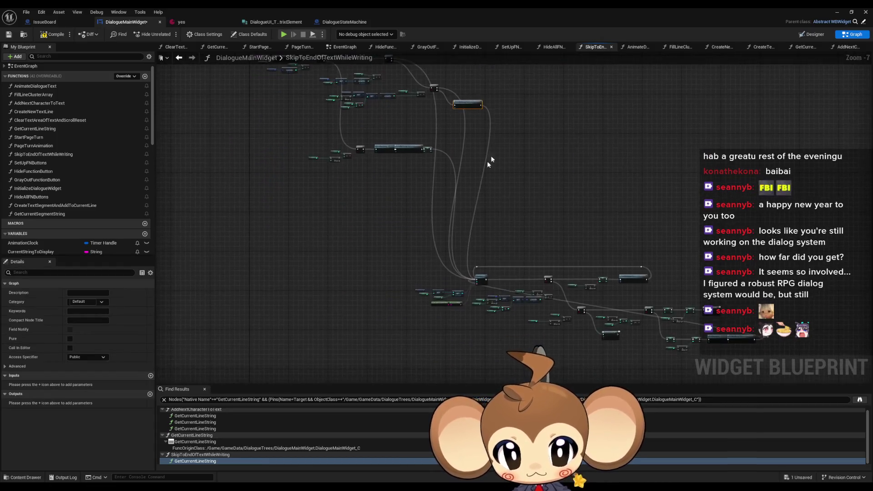
Move the lower line-count node group up beside the branch checks.
{"action": "mouse_move", "coordinate": [373, 269]}
{"action": "left_mouse_down"}
{"action": "mouse_move", "coordinate": [503, 324]}
{"action": "mouse_move", "coordinate": [578, 114]}
{"action": "mouse_move", "coordinate": [545, 333]}
{"action": "mouse_move", "coordinate": [523, 328]}
{"action": "mouse_move", "coordinate": [624, 200]}
{"action": "mouse_move", "coordinate": [591, 259]}
{"action": "mouse_move", "coordinate": [595, 295]}
{"action": "mouse_move", "coordinate": [561, 251]}
{"action": "mouse_move", "coordinate": [651, 146]}
{"action": "mouse_move", "coordinate": [645, 168]}
{"action": "mouse_move", "coordinate": [645, 130]}
{"action": "mouse_move", "coordinate": [598, 279]}
{"action": "mouse_move", "coordinate": [607, 281]}
{"action": "left_mouse_up"}
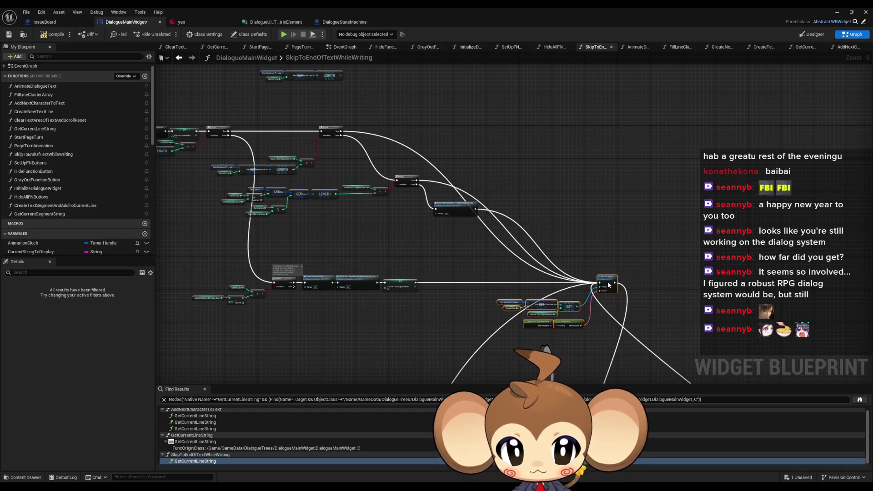
{"action": "scroll", "coordinate": [607, 281], "scroll_direction": "up", "scroll_amount": 4}
{"action": "scroll", "coordinate": [626, 263], "scroll_direction": "up", "scroll_amount": 1}
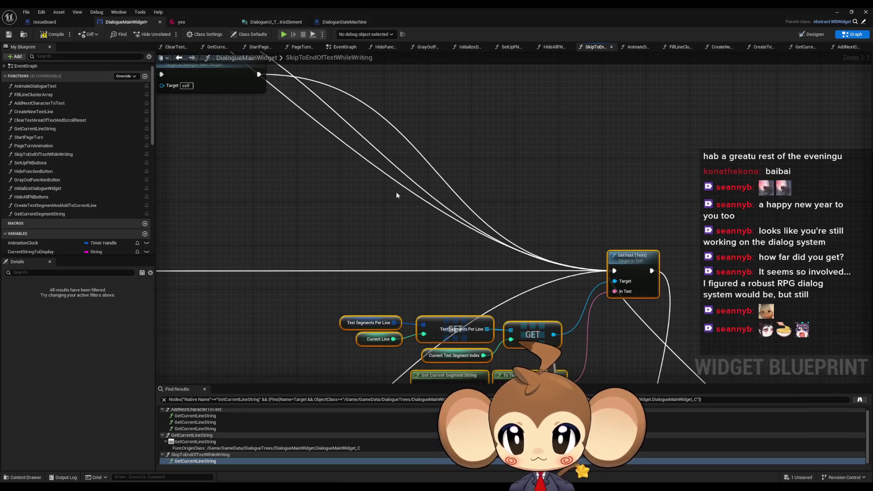
{"action": "scroll", "coordinate": [396, 195], "scroll_direction": "down", "scroll_amount": 5}
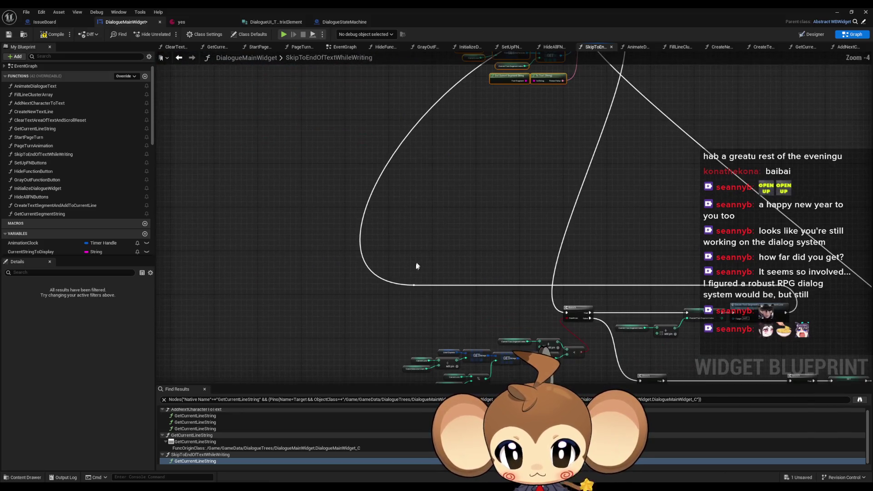
{"action": "scroll", "coordinate": [412, 289], "scroll_direction": "down", "scroll_amount": 2}
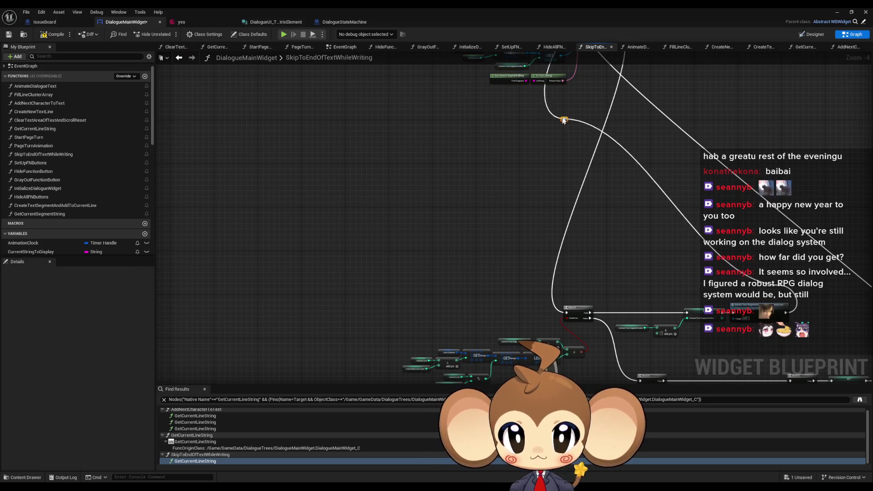
{"action": "left_click_drag", "start_coordinate": [291, 219], "coordinate": [628, 351]}
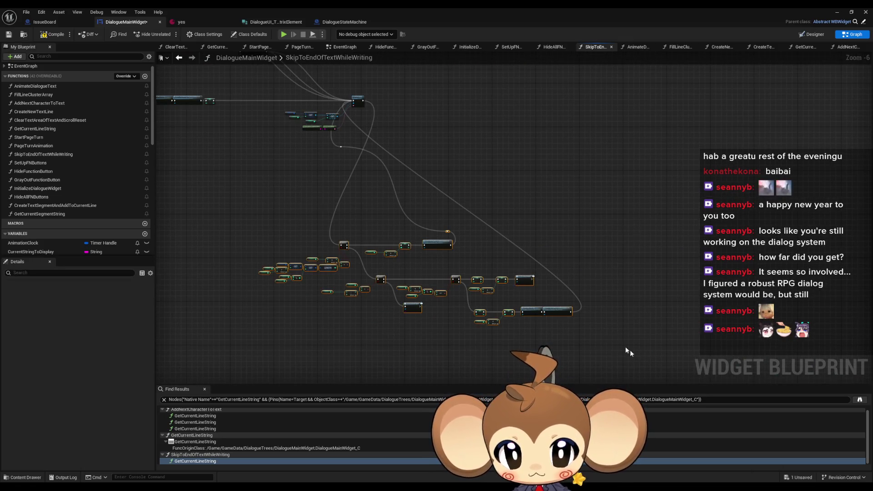
{"action": "mouse_move", "coordinate": [432, 245]}
{"action": "left_mouse_down"}
{"action": "mouse_move", "coordinate": [491, 164]}
{"action": "mouse_move", "coordinate": [522, 148]}
{"action": "mouse_move", "coordinate": [515, 98]}
{"action": "left_mouse_up"}
{"action": "scroll", "coordinate": [488, 152], "scroll_direction": "up", "scroll_amount": 4}
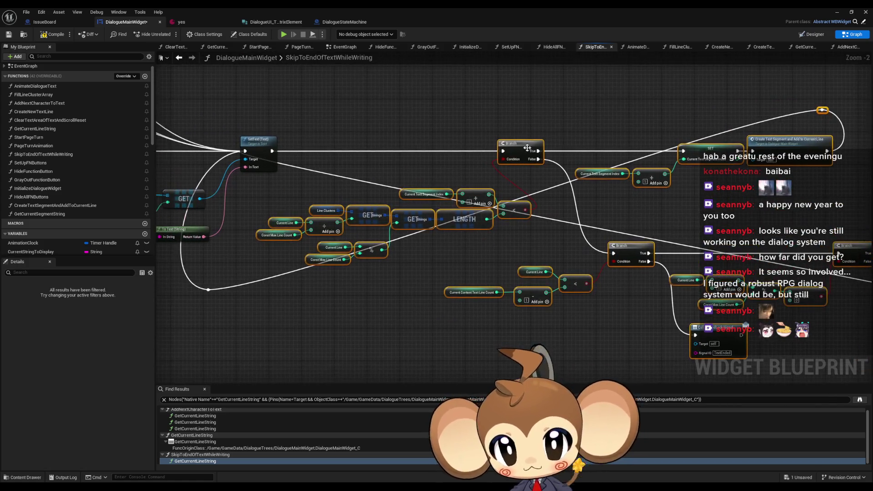
{"action": "left_click", "coordinate": [486, 148]}
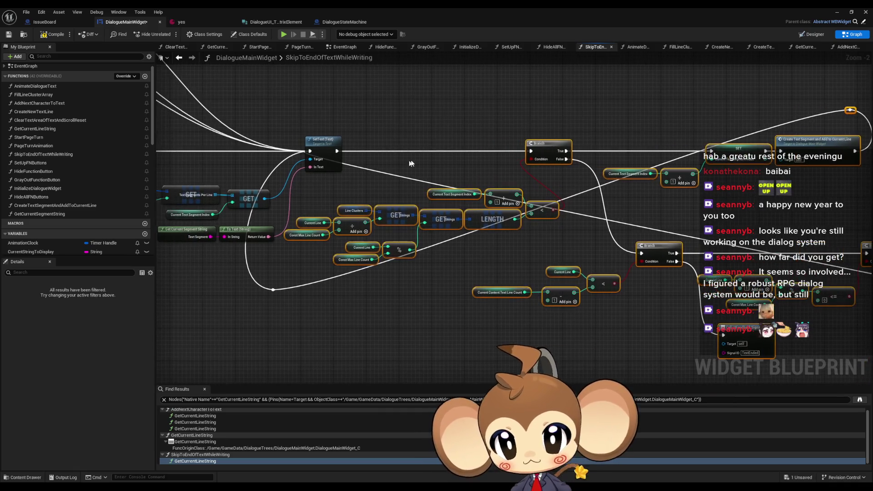
Straighten the reroute node's long wire with Straighten Connections (Q).
{"action": "left_click_drag", "start_coordinate": [531, 202], "coordinate": [605, 158]}
{"action": "mouse_move", "coordinate": [669, 122]}
{"action": "left_mouse_down"}
{"action": "mouse_move", "coordinate": [655, 150]}
{"action": "mouse_move", "coordinate": [574, 212]}
{"action": "mouse_move", "coordinate": [578, 132]}
{"action": "mouse_move", "coordinate": [653, 185]}
{"action": "mouse_move", "coordinate": [589, 343]}
{"action": "mouse_move", "coordinate": [367, 205]}
{"action": "left_mouse_up"}
{"action": "scroll", "coordinate": [579, 131], "scroll_direction": "down", "scroll_amount": 1}
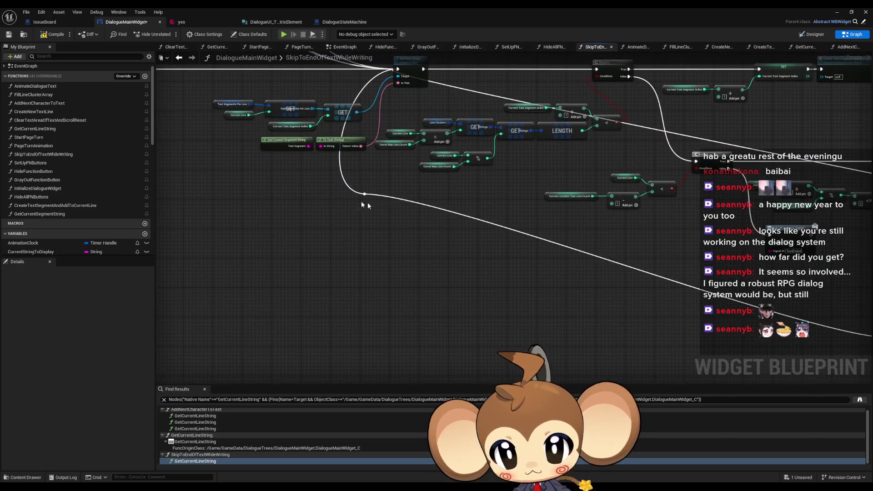
{"action": "left_click_drag", "start_coordinate": [555, 224], "coordinate": [448, 234]}
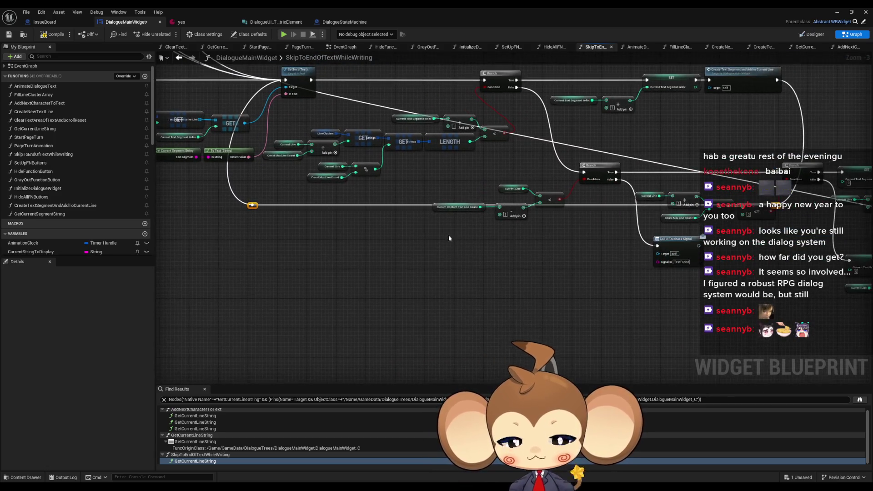
{"action": "key", "text": "q"}
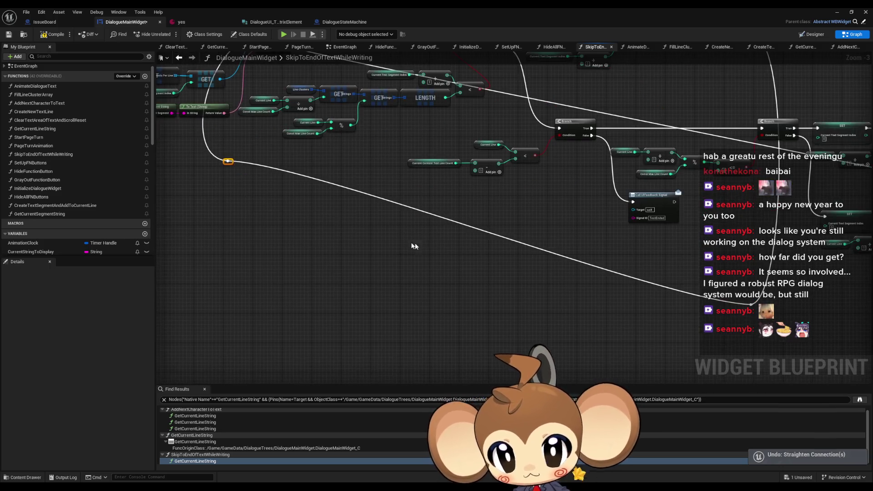
{"action": "key", "text": "q"}
{"action": "scroll", "coordinate": [538, 280], "scroll_direction": "down", "scroll_amount": 1}
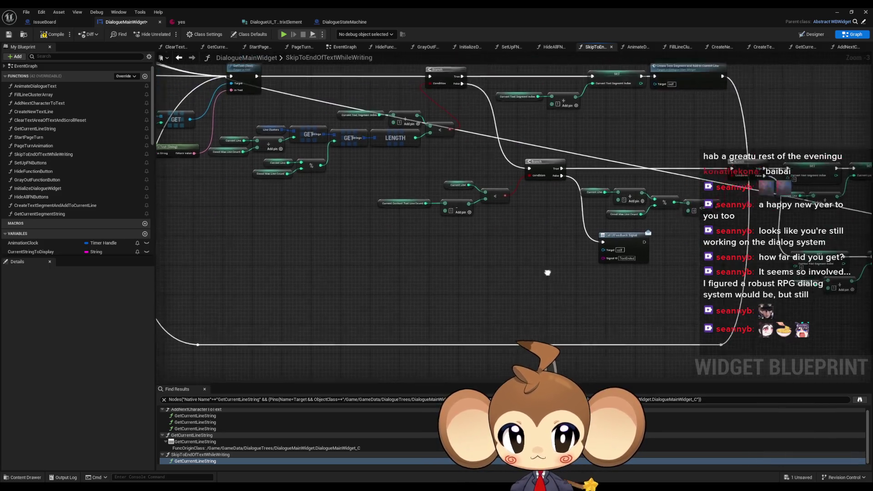
{"action": "left_click_drag", "start_coordinate": [538, 279], "coordinate": [544, 249]}
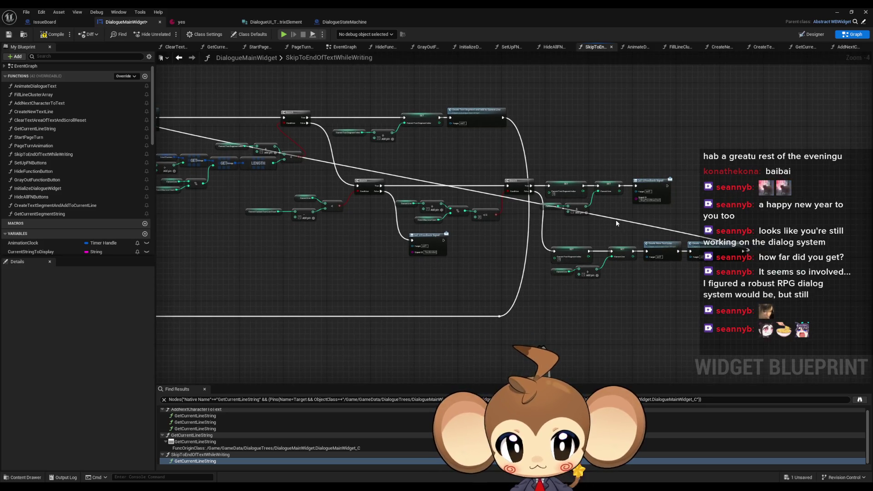
{"action": "mouse_move", "coordinate": [615, 223]}
{"action": "left_mouse_down"}
{"action": "mouse_move", "coordinate": [783, 246]}
{"action": "mouse_move", "coordinate": [653, 236]}
{"action": "mouse_move", "coordinate": [736, 318]}
{"action": "mouse_move", "coordinate": [778, 338]}
{"action": "left_mouse_up"}
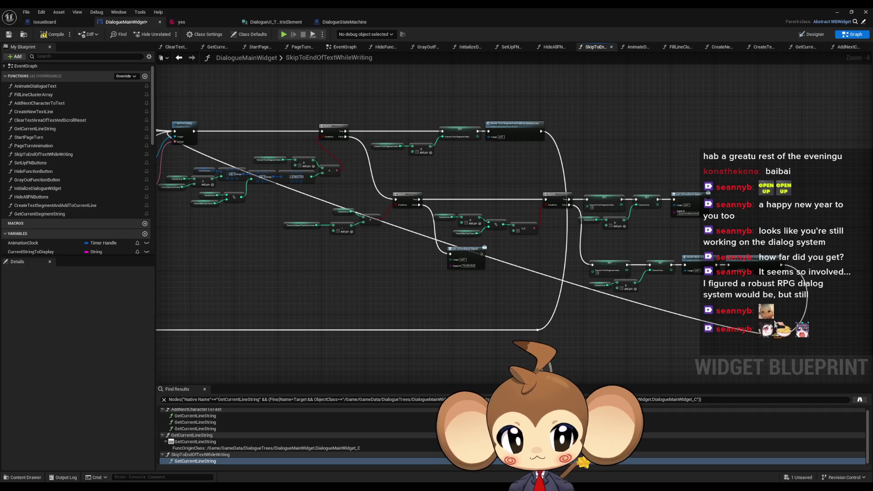
Delete the diagonal reroute wire and straighten the lower wire with a new reroute point.
{"action": "mouse_move", "coordinate": [794, 266]}
{"action": "left_mouse_down"}
{"action": "mouse_move", "coordinate": [736, 290]}
{"action": "mouse_move", "coordinate": [538, 331]}
{"action": "left_mouse_up"}
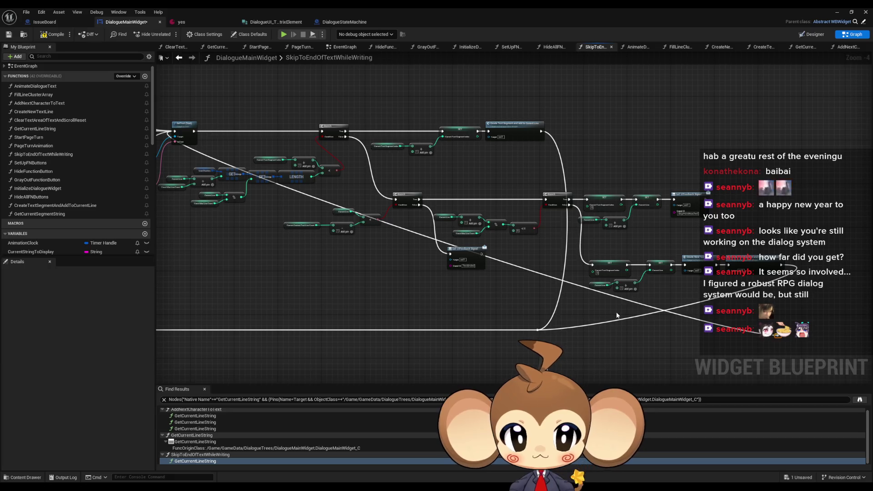
{"action": "left_click_drag", "start_coordinate": [617, 315], "coordinate": [772, 310]}
{"action": "left_click_drag", "start_coordinate": [863, 309], "coordinate": [671, 299]}
{"action": "key", "text": "Delete"}
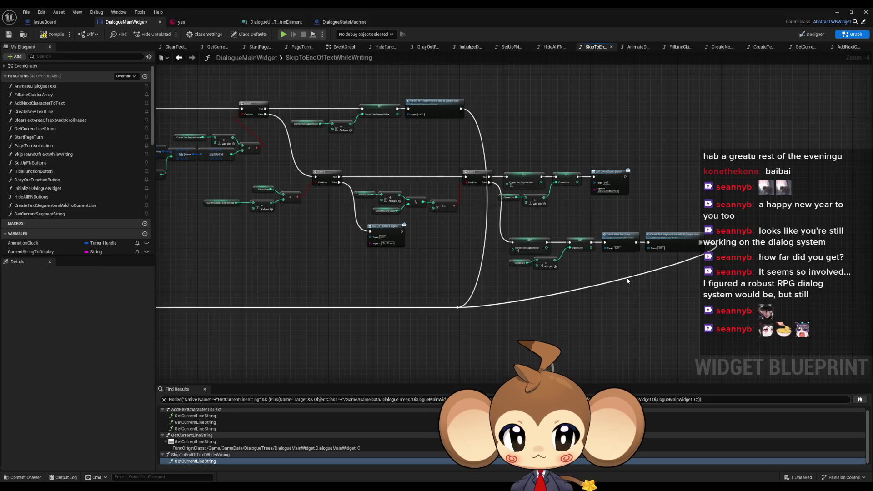
{"action": "double_click", "coordinate": [624, 275]}
{"action": "left_click_drag", "start_coordinate": [624, 276], "coordinate": [703, 305]}
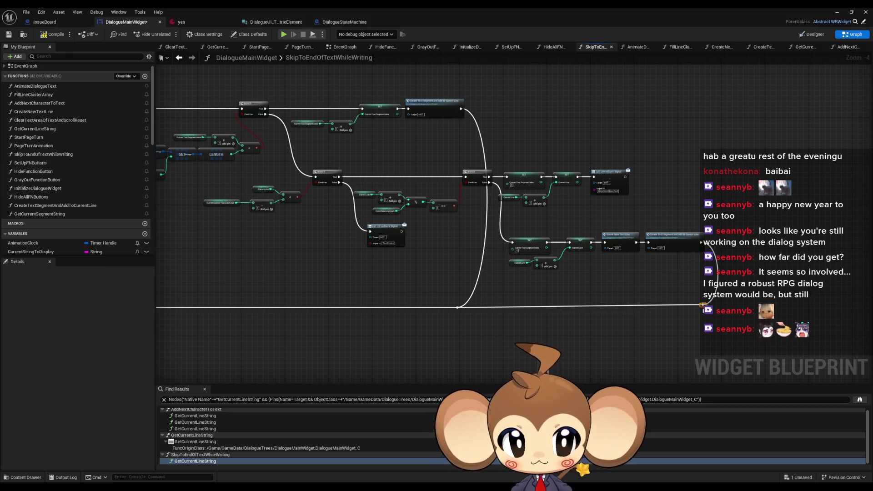
Add reroute points to tidy the True wires of both Branch nodes.
{"action": "left_click_drag", "start_coordinate": [514, 288], "coordinate": [593, 291]}
{"action": "scroll", "coordinate": [570, 289], "scroll_direction": "down", "scroll_amount": 3}
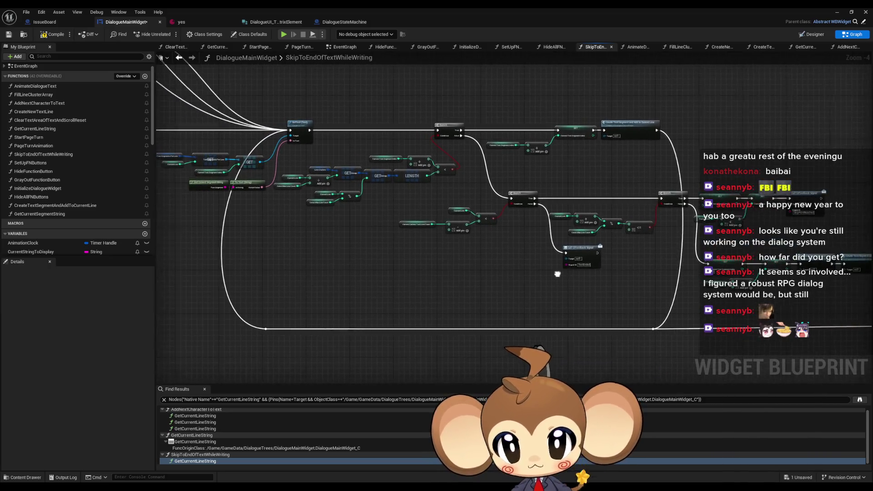
{"action": "scroll", "coordinate": [472, 179], "scroll_direction": "up", "scroll_amount": 4}
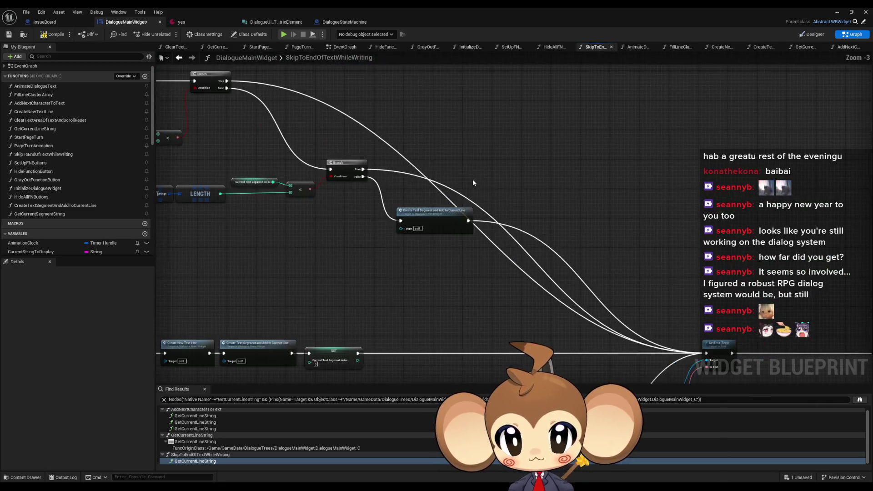
{"action": "scroll", "coordinate": [459, 214], "scroll_direction": "down", "scroll_amount": 1}
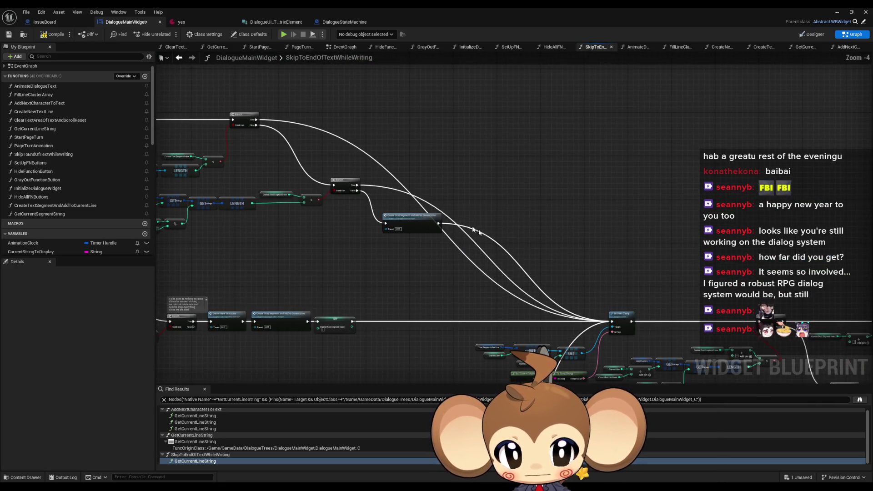
{"action": "double_click", "coordinate": [370, 157]}
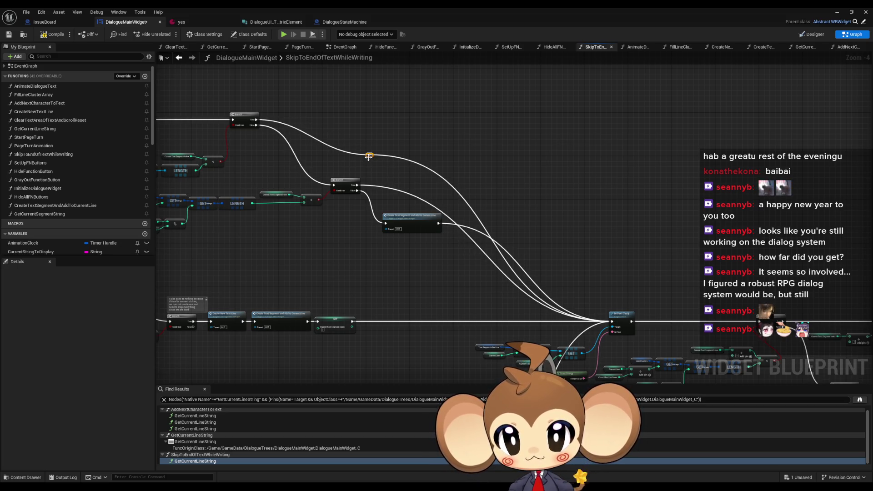
{"action": "mouse_move", "coordinate": [369, 157]}
{"action": "left_mouse_down"}
{"action": "mouse_move", "coordinate": [382, 129]}
{"action": "mouse_move", "coordinate": [498, 127]}
{"action": "left_mouse_up"}
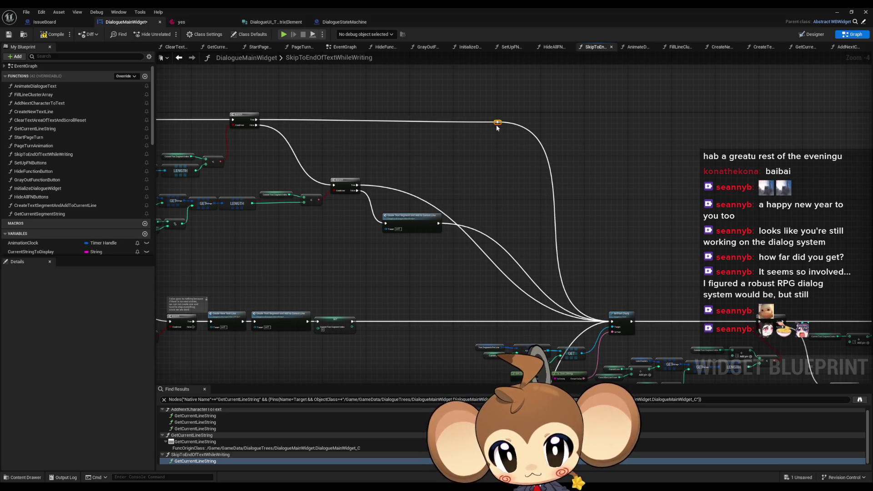
{"action": "double_click", "coordinate": [401, 192]}
{"action": "scroll", "coordinate": [401, 192], "scroll_direction": "up", "scroll_amount": 4}
{"action": "mouse_move", "coordinate": [400, 191]}
{"action": "left_mouse_down"}
{"action": "mouse_move", "coordinate": [572, 178]}
{"action": "mouse_move", "coordinate": [536, 192]}
{"action": "mouse_move", "coordinate": [527, 214]}
{"action": "mouse_move", "coordinate": [498, 200]}
{"action": "mouse_move", "coordinate": [523, 163]}
{"action": "left_mouse_up"}
Level a bottom reroute, align the Create Text Segment reroute, and select the upper knots.
{"action": "scroll", "coordinate": [503, 306], "scroll_direction": "down", "scroll_amount": 4}
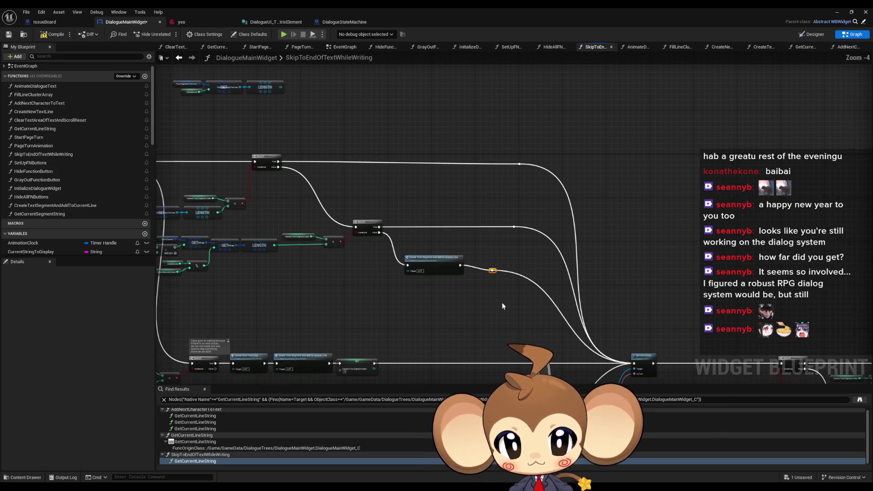
{"action": "double_click", "coordinate": [481, 360]}
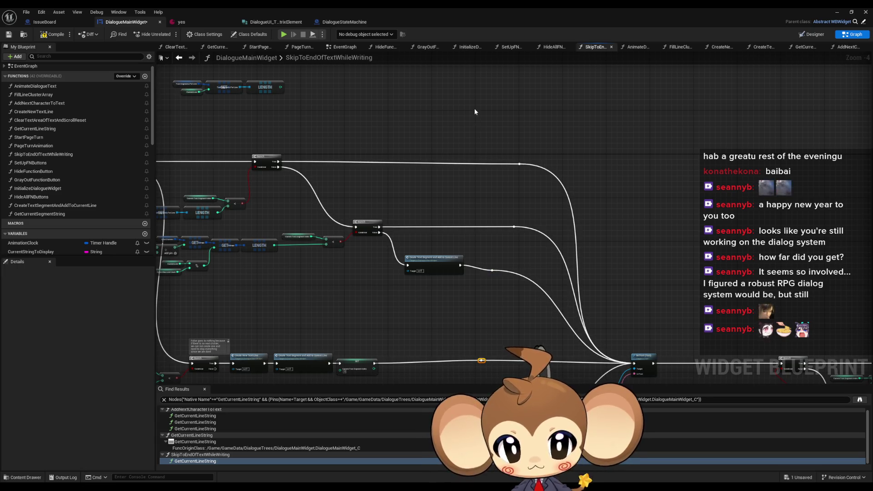
{"action": "mouse_move", "coordinate": [497, 362]}
{"action": "left_mouse_down"}
{"action": "mouse_move", "coordinate": [495, 310]}
{"action": "mouse_move", "coordinate": [505, 311]}
{"action": "left_mouse_up"}
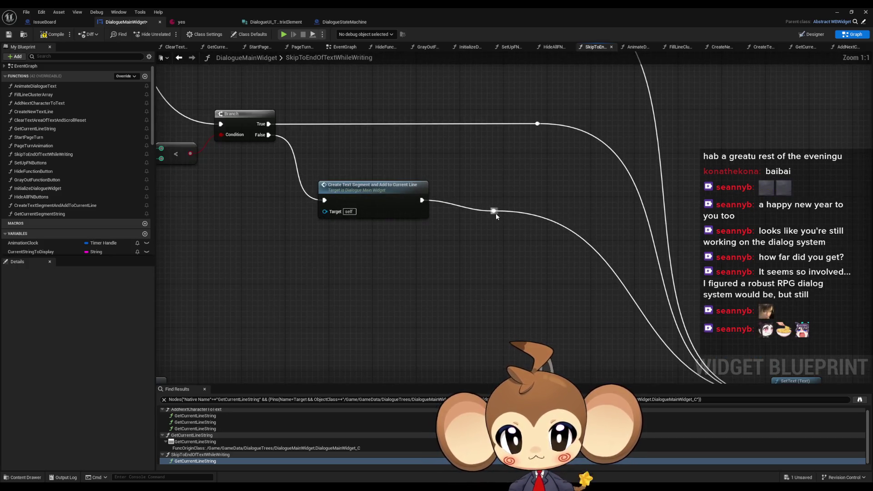
{"action": "left_click_drag", "start_coordinate": [492, 214], "coordinate": [494, 201]}
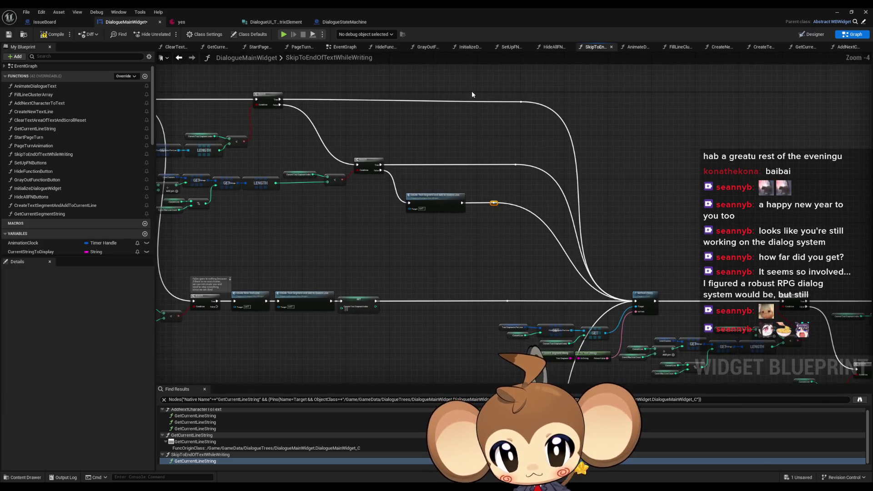
{"action": "left_click_drag", "start_coordinate": [471, 91], "coordinate": [556, 217]}
Check the reroute node's Alignment menu, closing it and the All Actions list unchanged.
{"action": "right_click", "coordinate": [512, 272]}
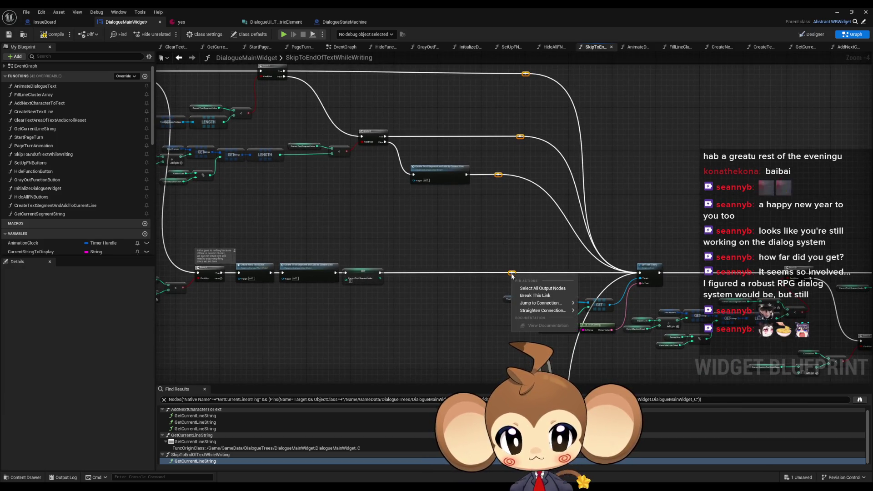
{"action": "mouse_move", "coordinate": [545, 303]}
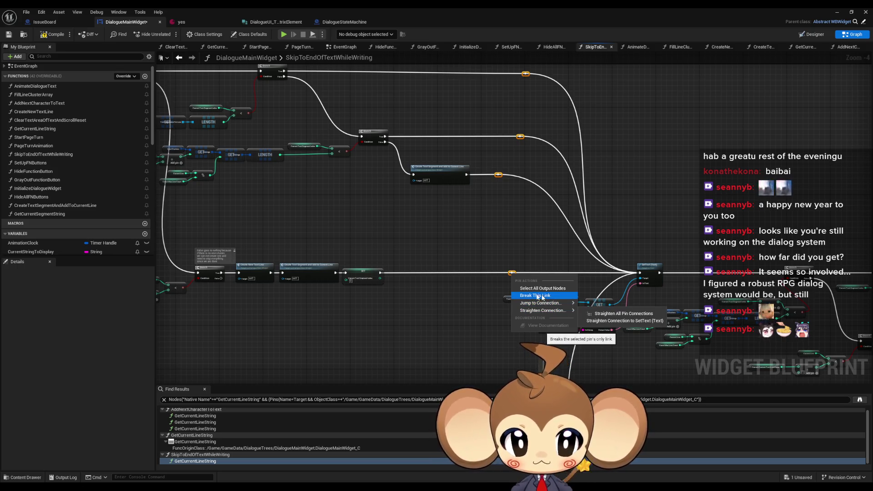
{"action": "right_click", "coordinate": [470, 249]}
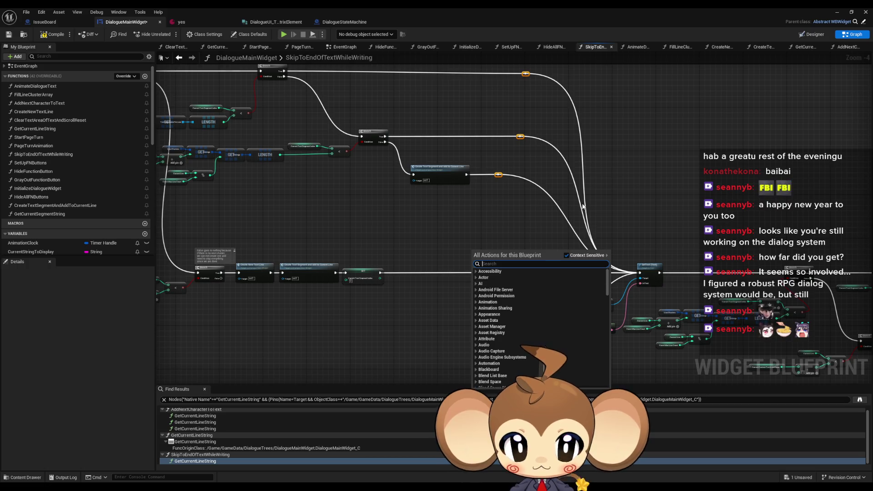
{"action": "key", "text": "Escape"}
{"action": "scroll", "coordinate": [503, 242], "scroll_direction": "up", "scroll_amount": 5}
{"action": "right_click", "coordinate": [503, 229]}
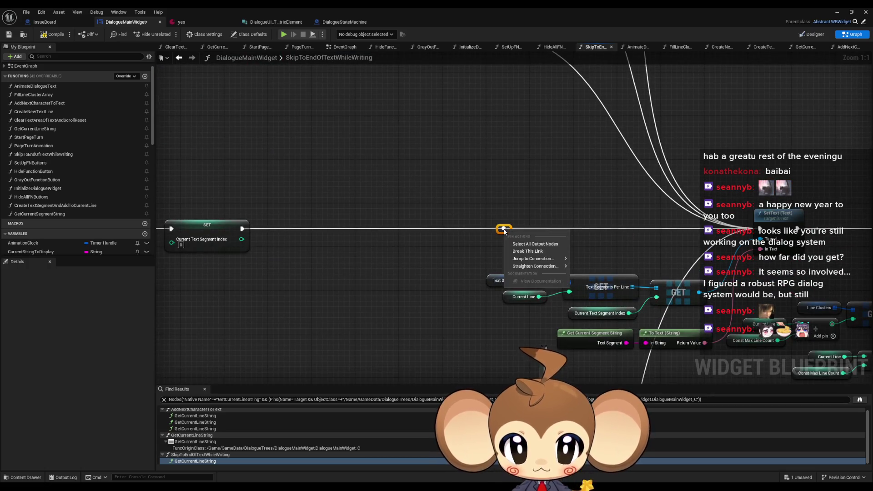
{"action": "right_click", "coordinate": [498, 231]}
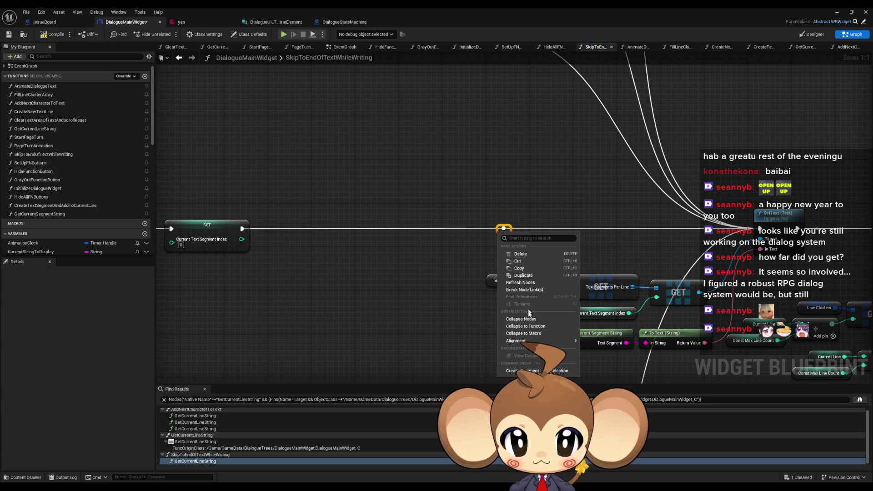
{"action": "mouse_move", "coordinate": [526, 341]}
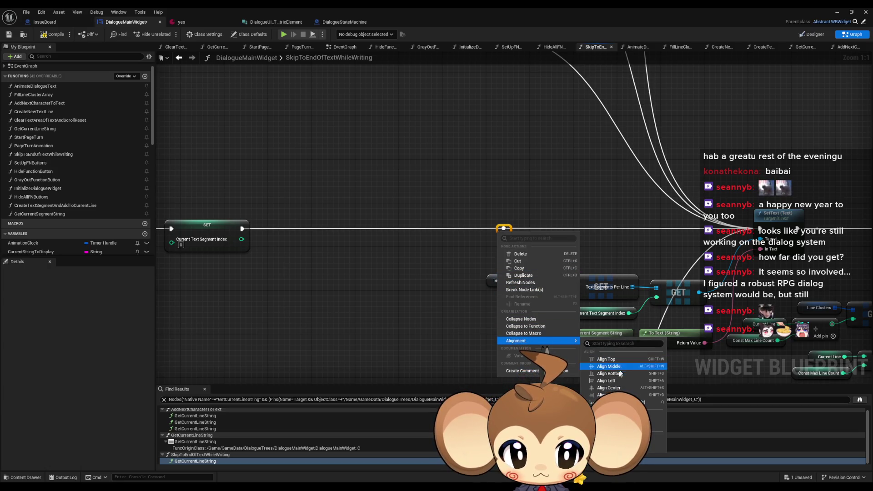
{"action": "left_click", "coordinate": [593, 364]}
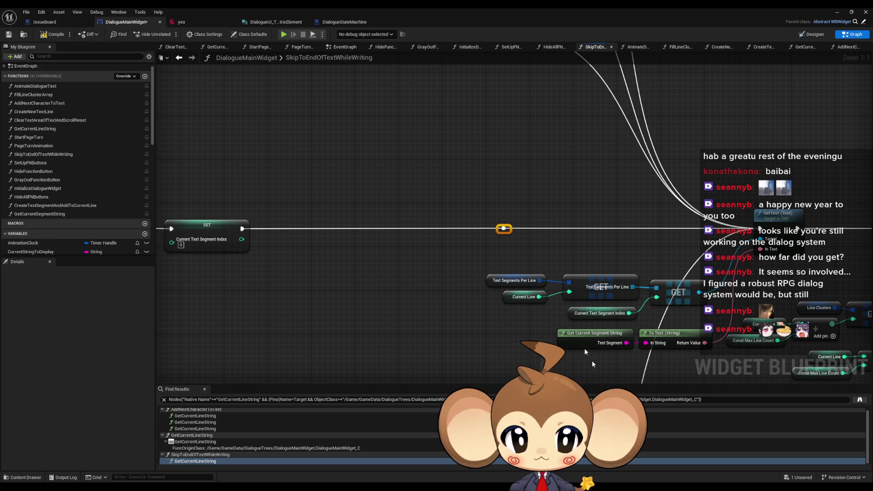
{"action": "scroll", "coordinate": [584, 350], "scroll_direction": "down", "scroll_amount": 4}
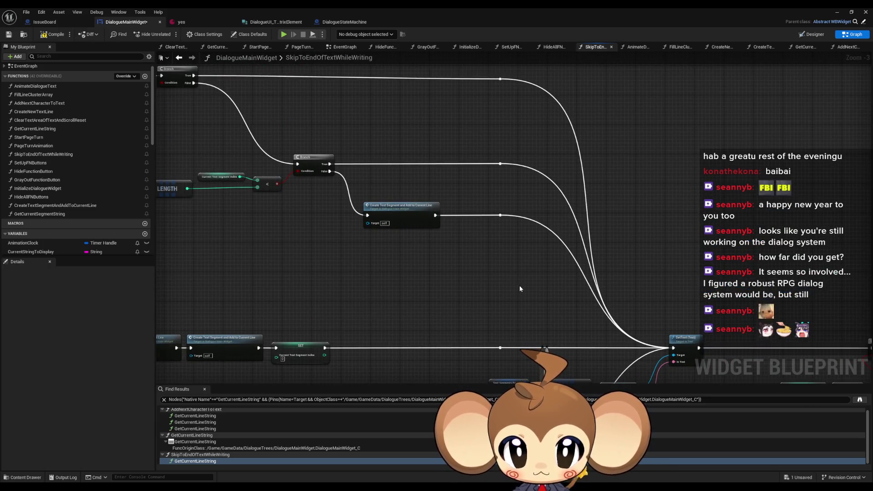
Drag the reroute node up so its execution wire into SetText runs level.
{"action": "scroll", "coordinate": [519, 287], "scroll_direction": "up", "scroll_amount": 4}
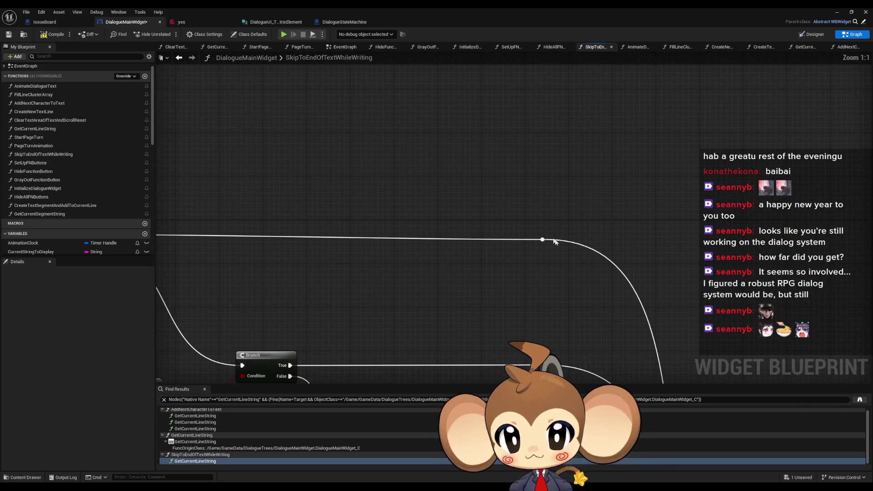
{"action": "mouse_move", "coordinate": [544, 243]}
{"action": "left_mouse_down"}
{"action": "mouse_move", "coordinate": [528, 220]}
{"action": "mouse_move", "coordinate": [542, 178]}
{"action": "left_mouse_up"}
{"action": "scroll", "coordinate": [620, 236], "scroll_direction": "down", "scroll_amount": 2}
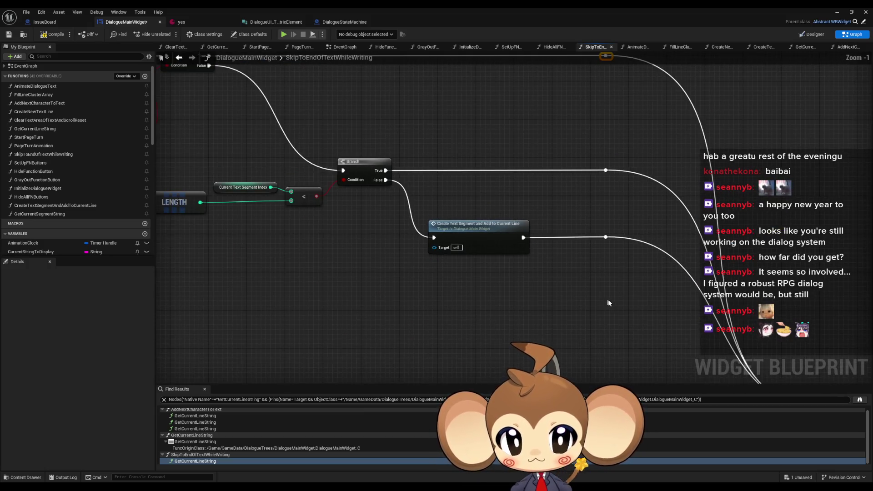
{"action": "left_click_drag", "start_coordinate": [568, 327], "coordinate": [566, 191]}
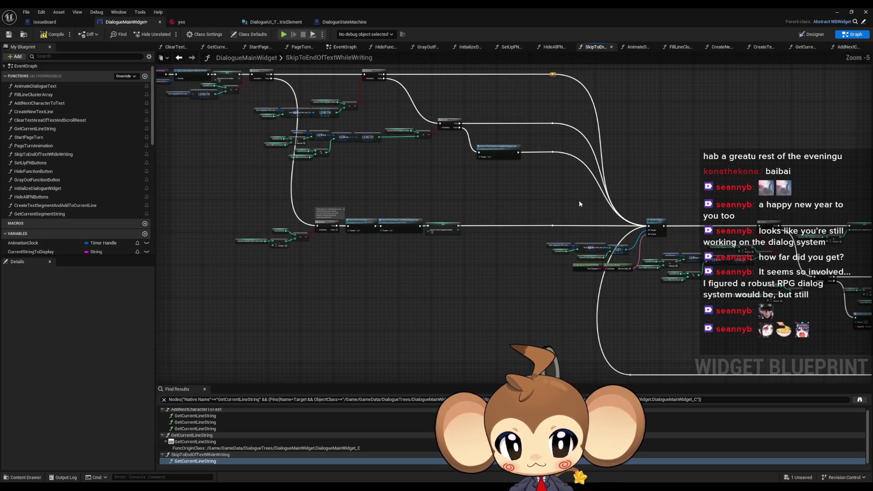
Pan and zoom around the graph to inspect the Create New Text Line node.
{"action": "scroll", "coordinate": [547, 214], "scroll_direction": "up", "scroll_amount": 1}
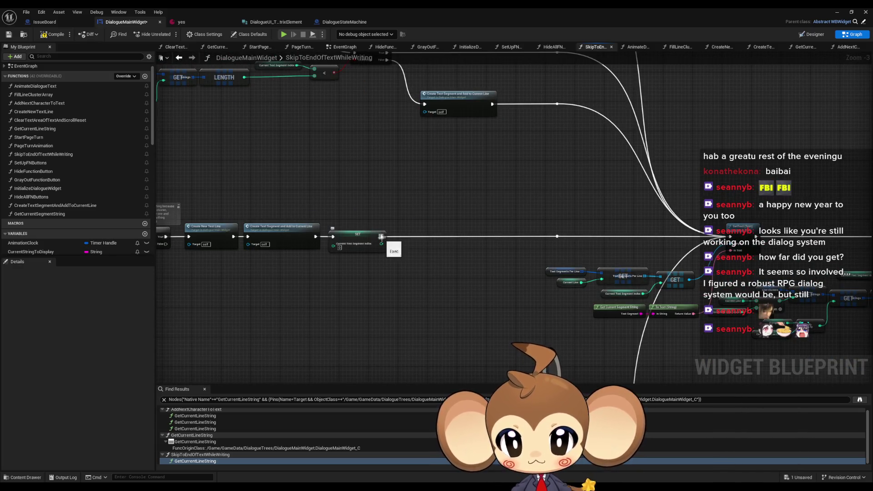
{"action": "left_click_drag", "start_coordinate": [381, 236], "coordinate": [550, 225]}
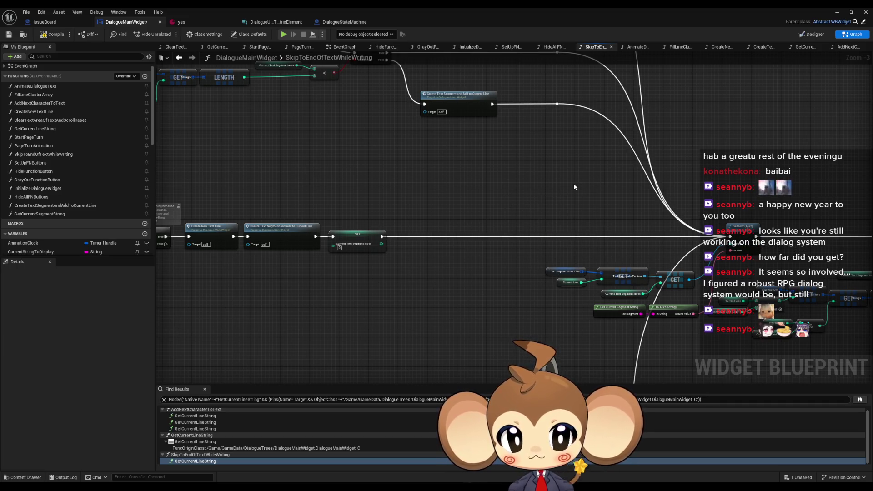
{"action": "scroll", "coordinate": [573, 184], "scroll_direction": "down", "scroll_amount": 3}
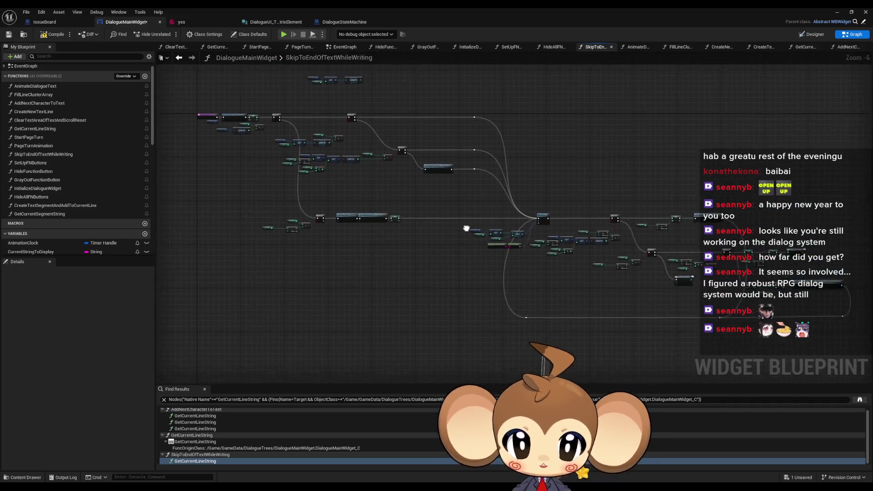
{"action": "left_click_drag", "start_coordinate": [466, 228], "coordinate": [476, 251]}
{"action": "left_click_drag", "start_coordinate": [543, 260], "coordinate": [539, 245]}
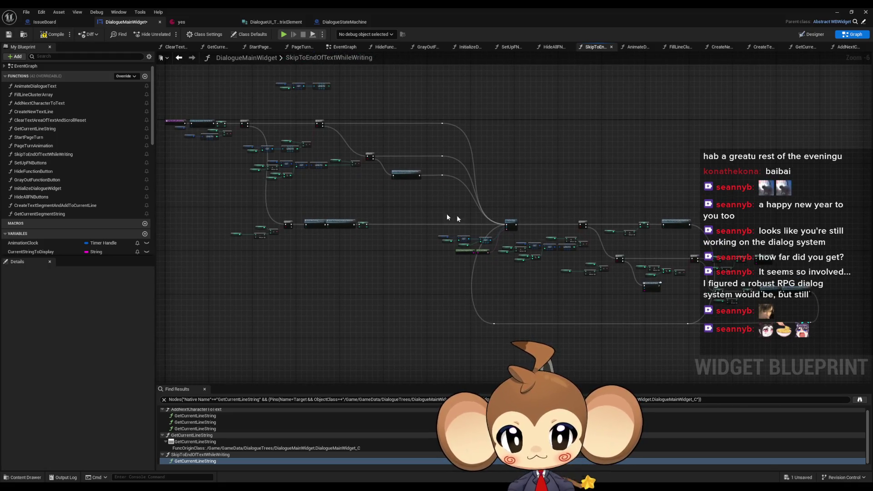
{"action": "scroll", "coordinate": [443, 210], "scroll_direction": "up", "scroll_amount": 1}
{"action": "mouse_move", "coordinate": [444, 209]}
{"action": "left_mouse_down"}
{"action": "mouse_move", "coordinate": [503, 203]}
{"action": "mouse_move", "coordinate": [468, 275]}
{"action": "left_mouse_up"}
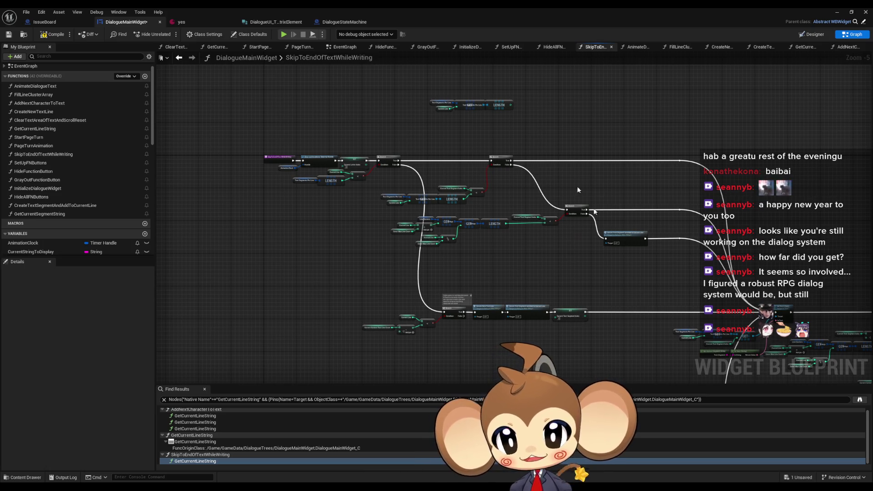
{"action": "left_click_drag", "start_coordinate": [560, 139], "coordinate": [598, 223]}
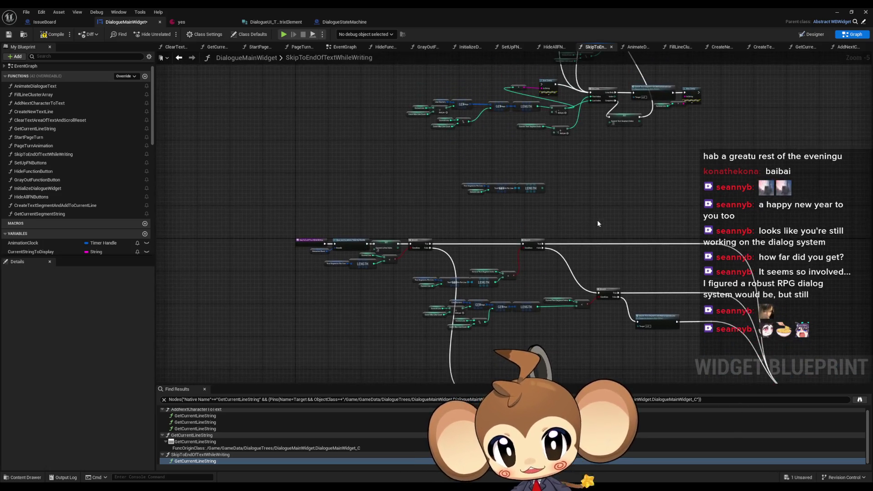
{"action": "scroll", "coordinate": [598, 223], "scroll_direction": "down", "scroll_amount": 2}
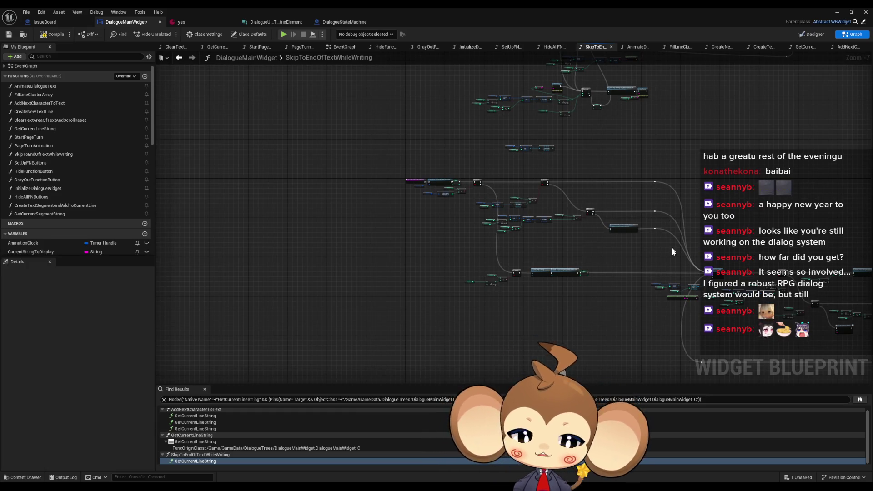
{"action": "scroll", "coordinate": [591, 255], "scroll_direction": "up", "scroll_amount": 4}
{"action": "left_click", "coordinate": [535, 290]}
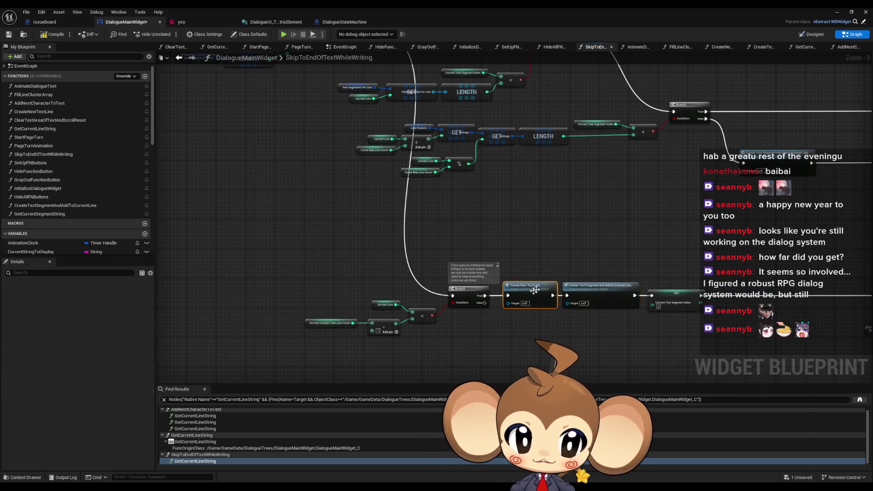
{"action": "left_click_drag", "start_coordinate": [774, 170], "coordinate": [664, 162]}
{"action": "scroll", "coordinate": [656, 220], "scroll_direction": "down", "scroll_amount": 3}
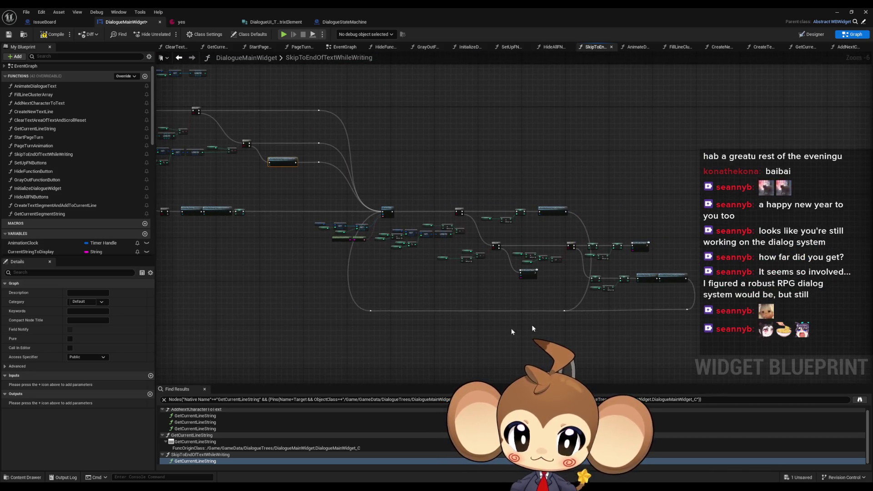
{"action": "scroll", "coordinate": [550, 288], "scroll_direction": "up", "scroll_amount": 2}
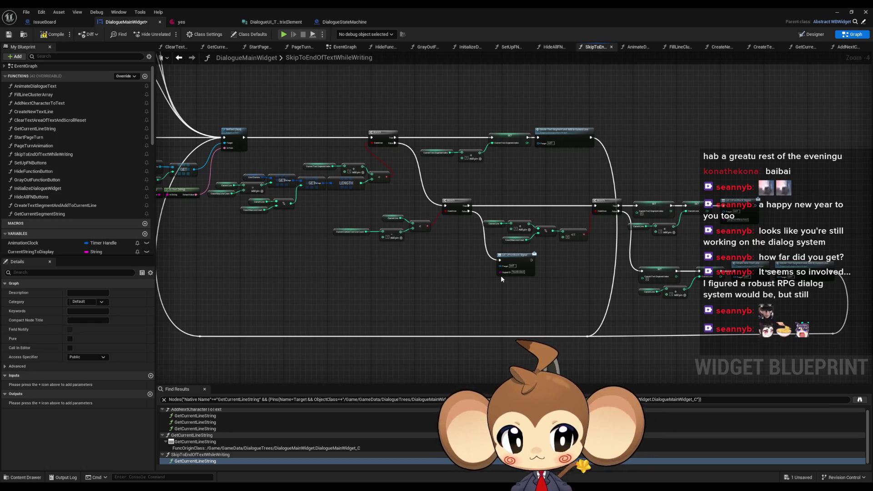
{"action": "scroll", "coordinate": [495, 274], "scroll_direction": "down", "scroll_amount": 2}
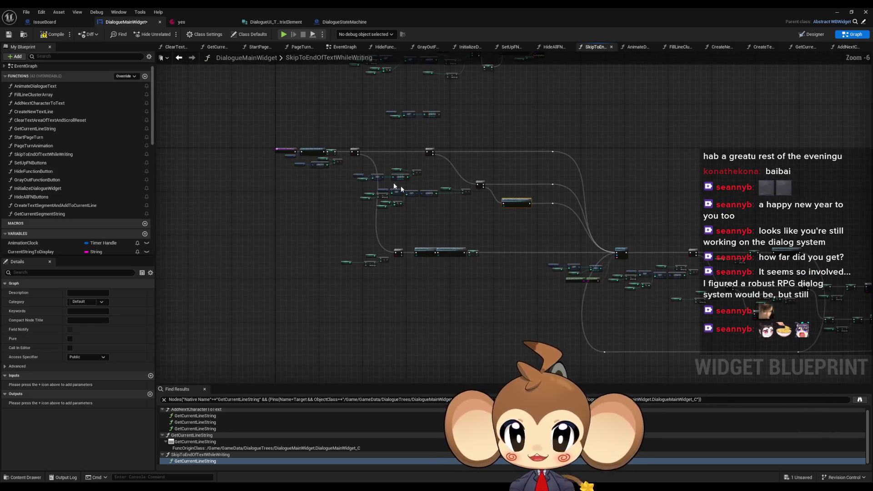
{"action": "scroll", "coordinate": [425, 242], "scroll_direction": "up", "scroll_amount": 1}
{"action": "scroll", "coordinate": [402, 269], "scroll_direction": "up", "scroll_amount": 2}
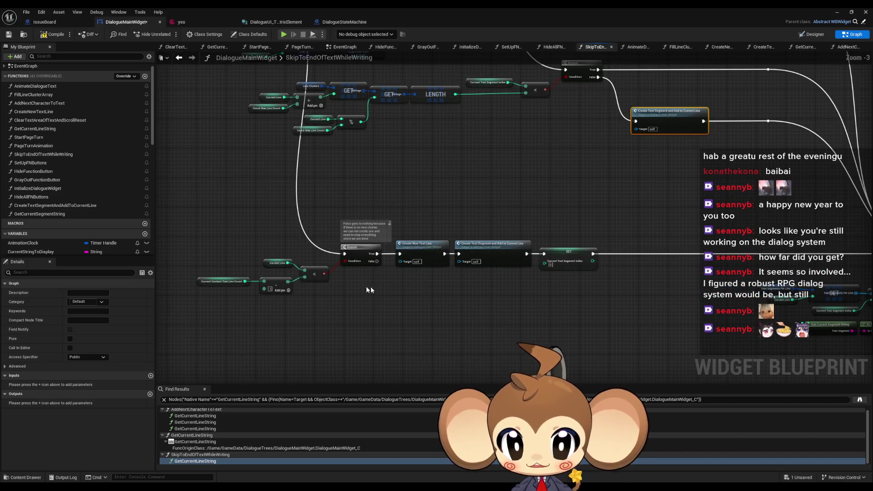
{"action": "scroll", "coordinate": [504, 251], "scroll_direction": "up", "scroll_amount": 2}
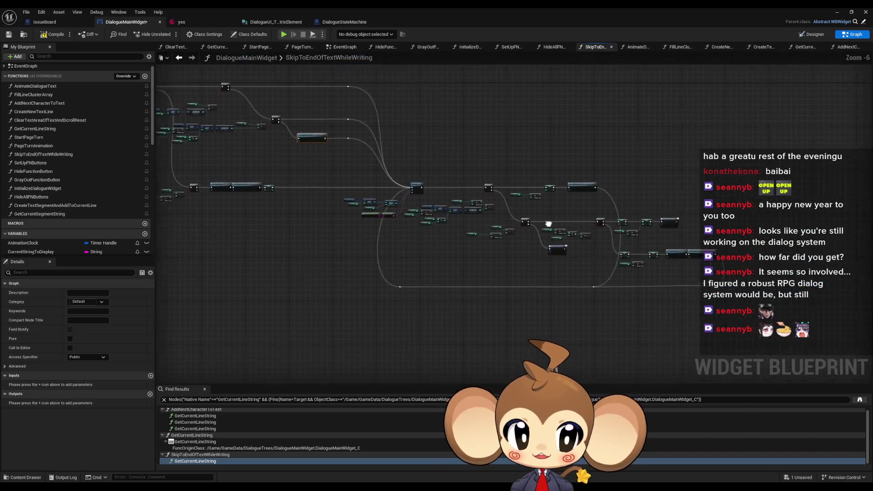
Inspect the Call UIFeedback Signal, Branch and Current Line nodes.
{"action": "mouse_move", "coordinate": [406, 209]}
{"action": "left_mouse_down"}
{"action": "mouse_move", "coordinate": [542, 278]}
{"action": "mouse_move", "coordinate": [489, 267]}
{"action": "left_mouse_up"}
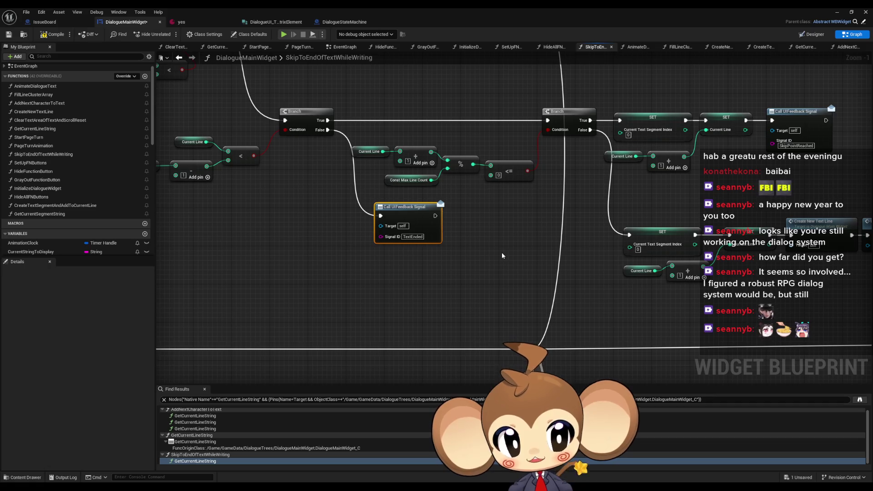
{"action": "scroll", "coordinate": [502, 256], "scroll_direction": "down", "scroll_amount": 2}
{"action": "left_click_drag", "start_coordinate": [390, 240], "coordinate": [468, 244]}
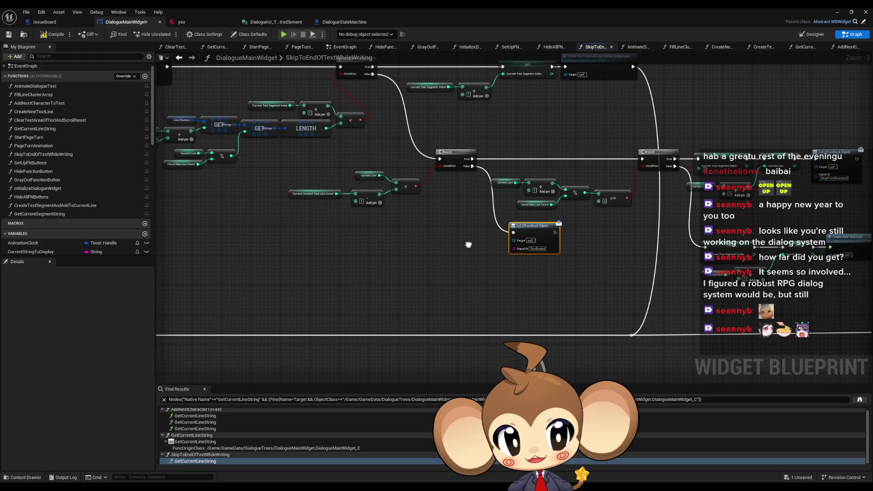
{"action": "left_click_drag", "start_coordinate": [468, 245], "coordinate": [397, 193]}
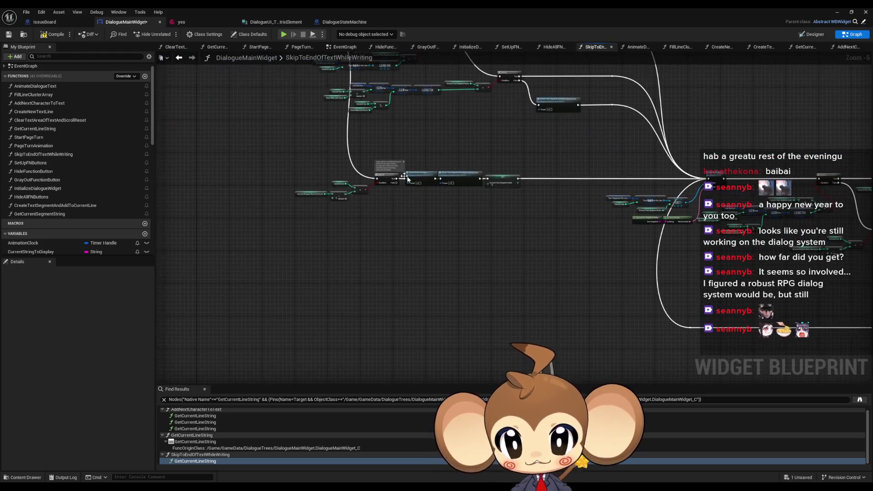
{"action": "scroll", "coordinate": [397, 193], "scroll_direction": "up", "scroll_amount": 2}
{"action": "scroll", "coordinate": [272, 207], "scroll_direction": "down", "scroll_amount": 2}
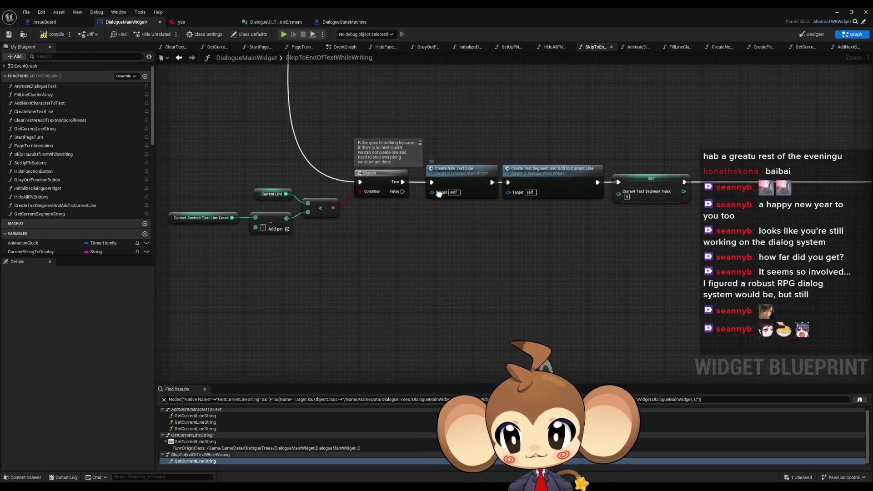
{"action": "scroll", "coordinate": [345, 222], "scroll_direction": "down", "scroll_amount": 2}
{"action": "scroll", "coordinate": [438, 221], "scroll_direction": "up", "scroll_amount": 5}
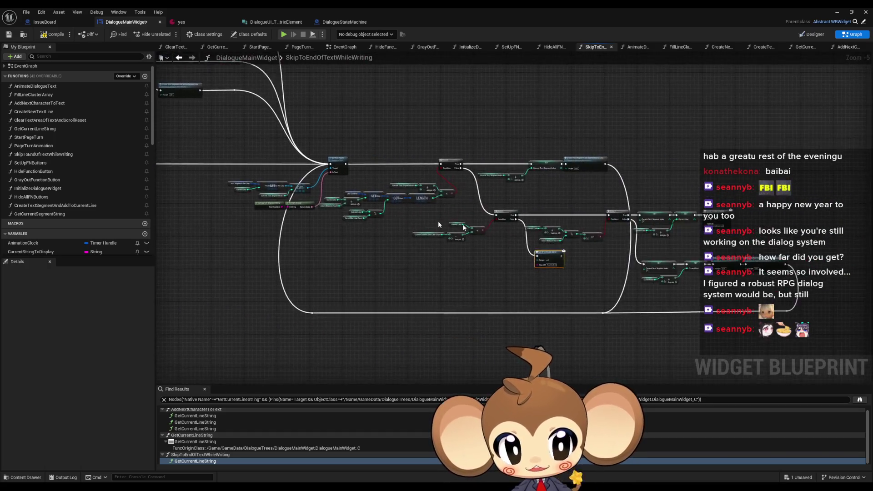
{"action": "left_click", "coordinate": [377, 212]}
Review the subtract/less-than check, Current Content Text Line Count and the Branch feeding Create New Text Line.
{"action": "left_click_drag", "start_coordinate": [285, 216], "coordinate": [456, 269]}
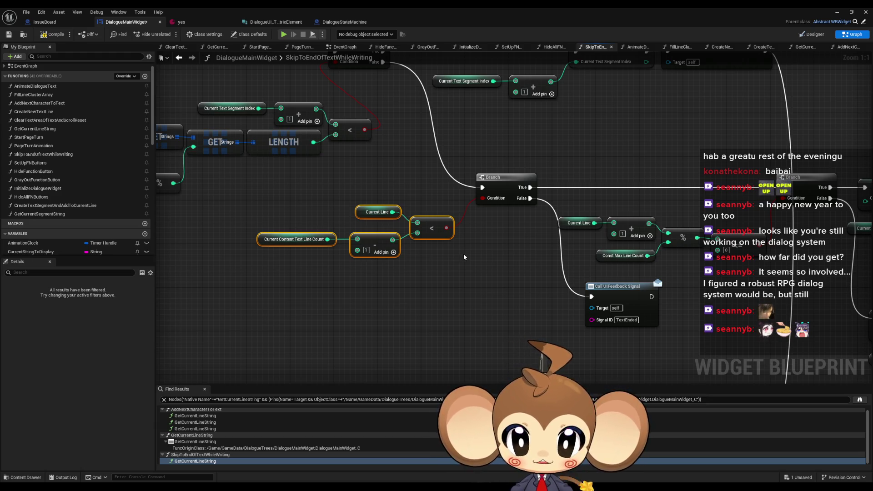
{"action": "scroll", "coordinate": [463, 257], "scroll_direction": "down", "scroll_amount": 2}
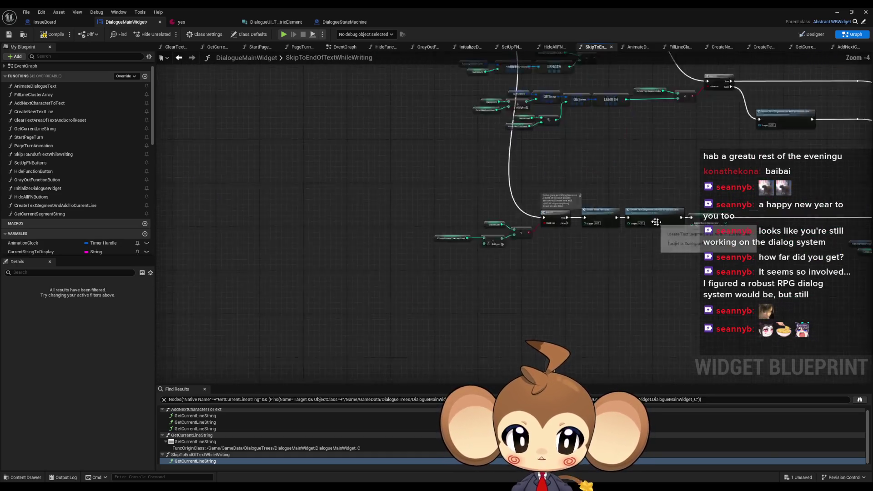
{"action": "left_click_drag", "start_coordinate": [697, 194], "coordinate": [583, 189]}
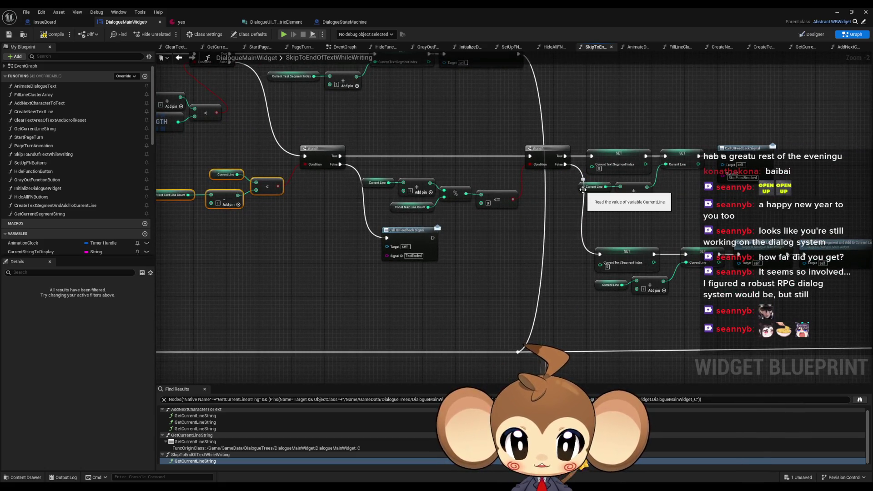
{"action": "left_click_drag", "start_coordinate": [404, 194], "coordinate": [581, 245]}
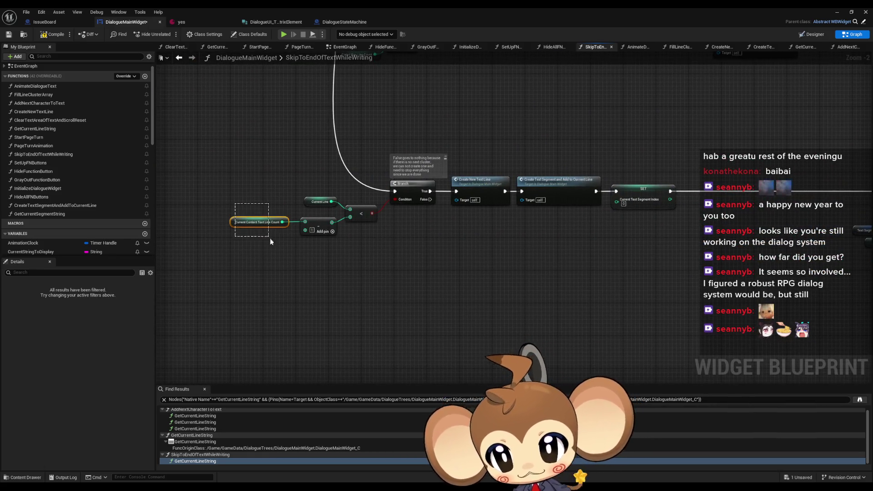
{"action": "left_click_drag", "start_coordinate": [270, 241], "coordinate": [284, 262]}
{"action": "scroll", "coordinate": [355, 255], "scroll_direction": "down", "scroll_amount": 3}
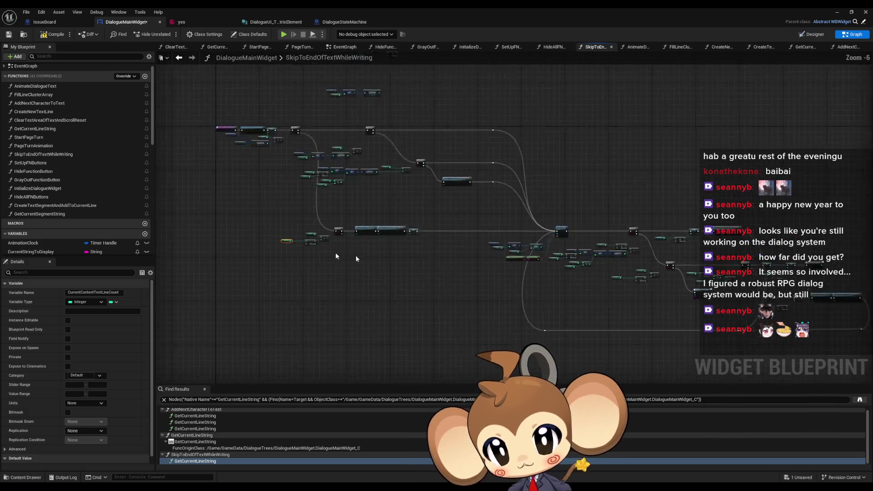
{"action": "scroll", "coordinate": [351, 195], "scroll_direction": "up", "scroll_amount": 3}
Paste a Call UIFeedback Signal node and wire the new-line Branch's False output into it.
{"action": "left_click", "coordinate": [351, 195]}
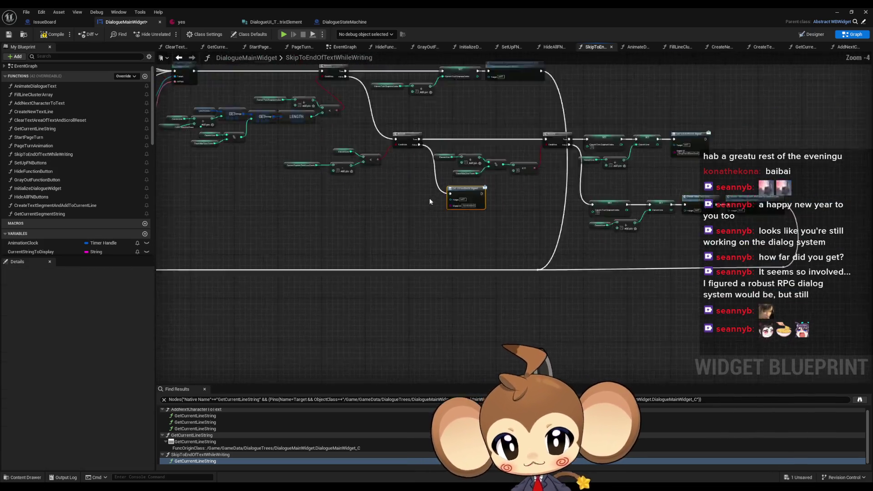
{"action": "scroll", "coordinate": [429, 198], "scroll_direction": "down", "scroll_amount": 3}
{"action": "scroll", "coordinate": [404, 213], "scroll_direction": "up", "scroll_amount": 6}
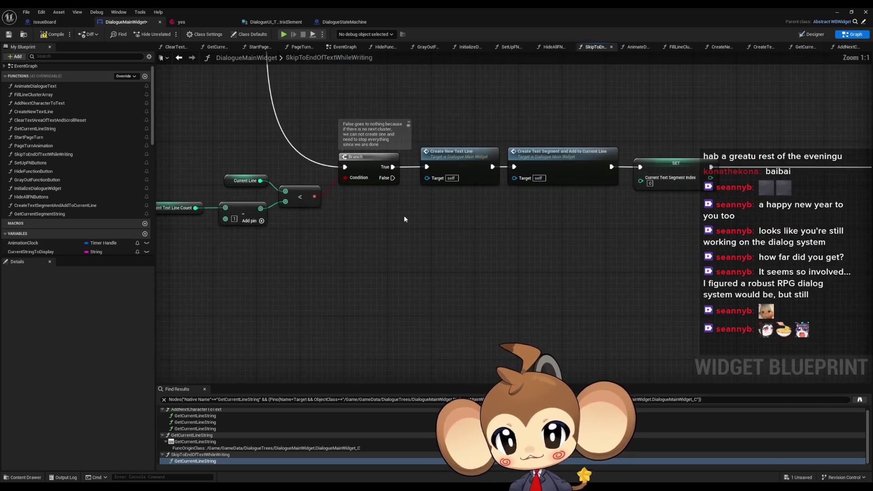
{"action": "key", "text": "ctrl+v"}
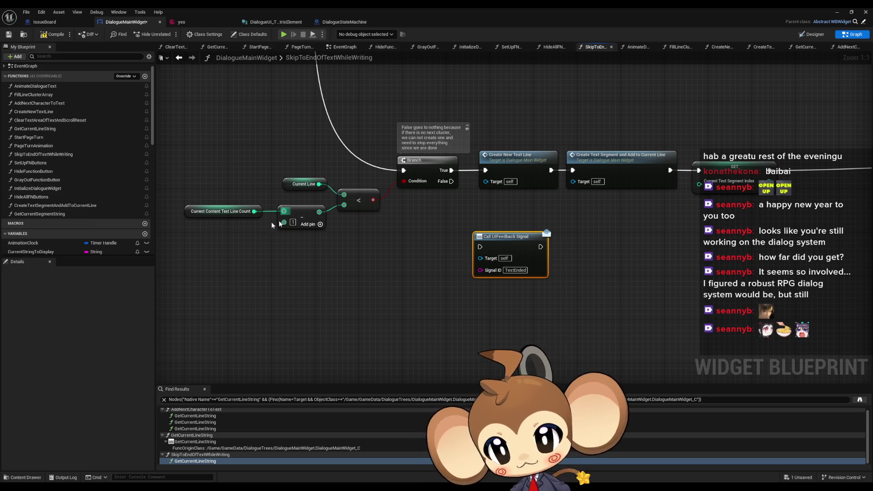
{"action": "mouse_move", "coordinate": [451, 181]}
{"action": "left_mouse_down"}
{"action": "mouse_move", "coordinate": [480, 247]}
{"action": "mouse_move", "coordinate": [515, 274]}
{"action": "left_mouse_up"}
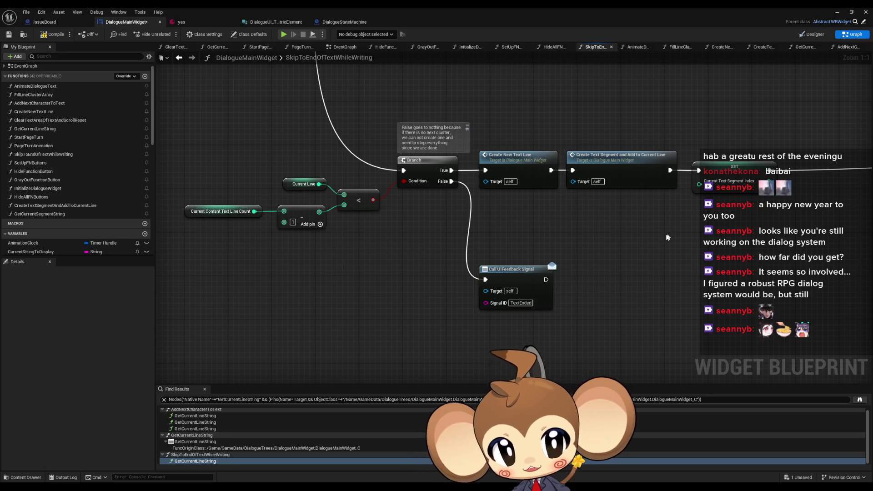
{"action": "scroll", "coordinate": [527, 272], "scroll_direction": "down", "scroll_amount": 7}
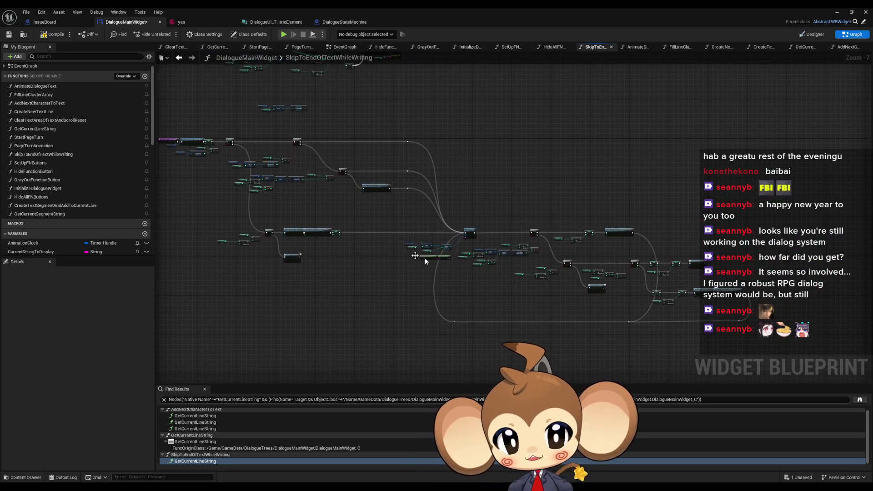
{"action": "scroll", "coordinate": [304, 234], "scroll_direction": "up", "scroll_amount": 2}
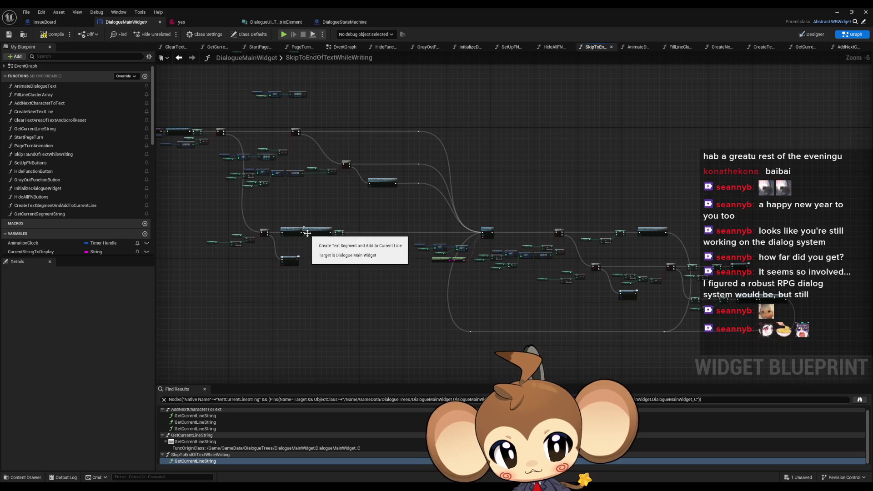
{"action": "scroll", "coordinate": [734, 306], "scroll_direction": "up", "scroll_amount": 2}
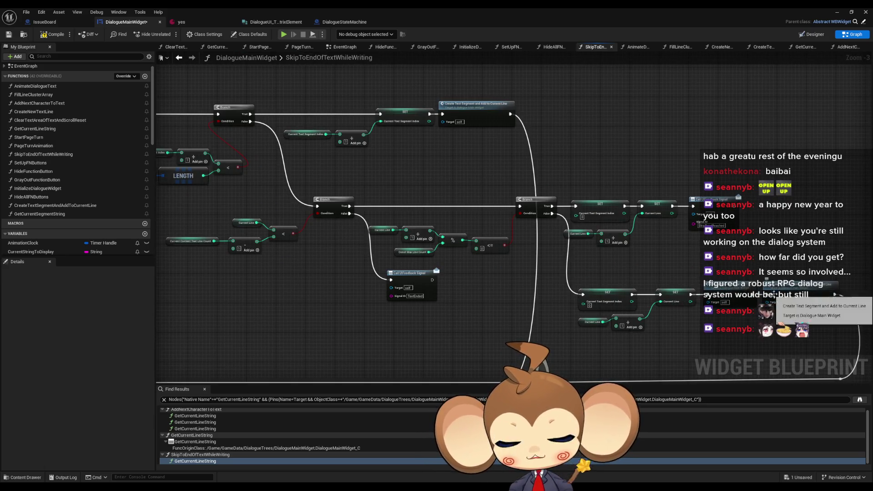
{"action": "scroll", "coordinate": [509, 270], "scroll_direction": "down", "scroll_amount": 3}
{"action": "scroll", "coordinate": [510, 271], "scroll_direction": "up", "scroll_amount": 4}
{"action": "scroll", "coordinate": [509, 270], "scroll_direction": "up", "scroll_amount": 1}
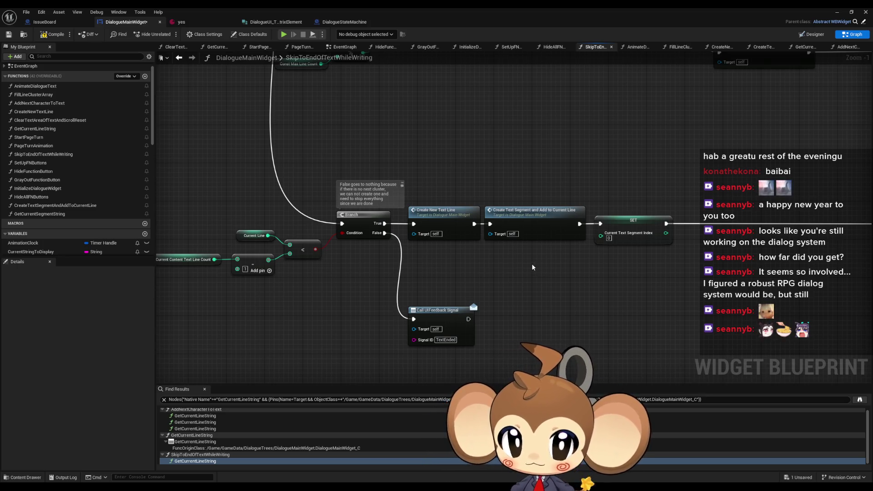
{"action": "scroll", "coordinate": [531, 263], "scroll_direction": "down", "scroll_amount": 5}
{"action": "scroll", "coordinate": [520, 266], "scroll_direction": "up", "scroll_amount": 5}
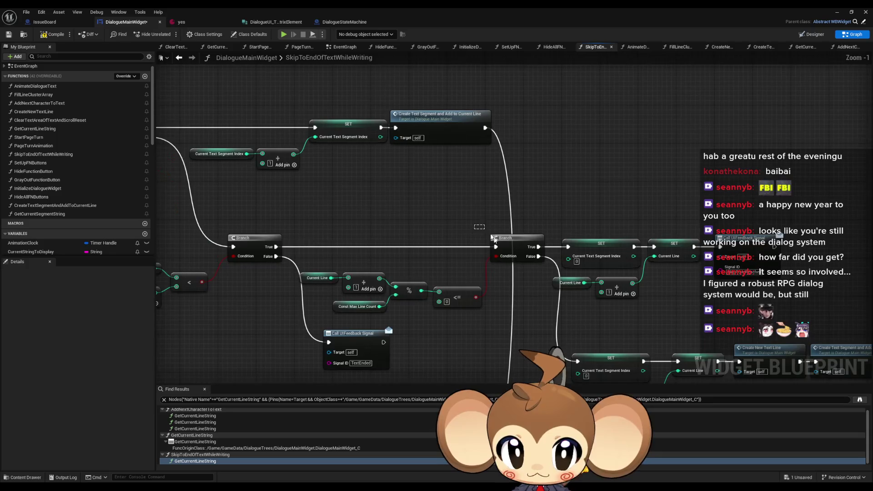
{"action": "left_click", "coordinate": [521, 262]}
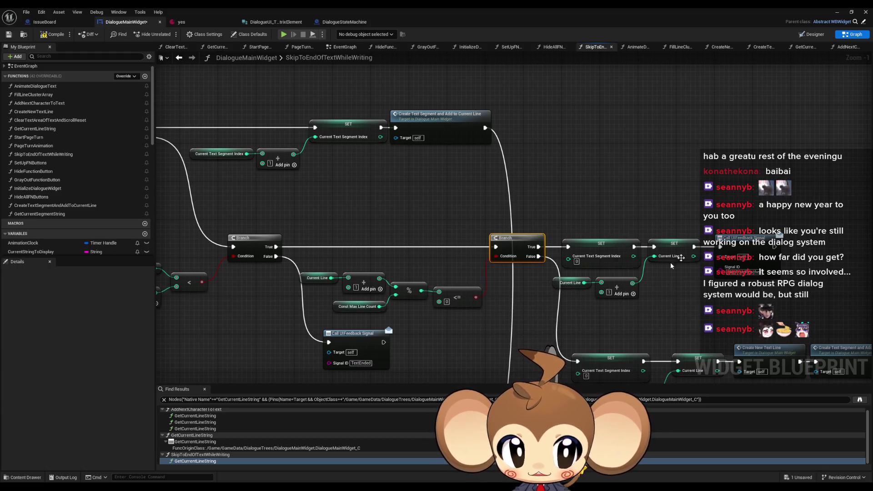
{"action": "scroll", "coordinate": [389, 249], "scroll_direction": "down", "scroll_amount": 2}
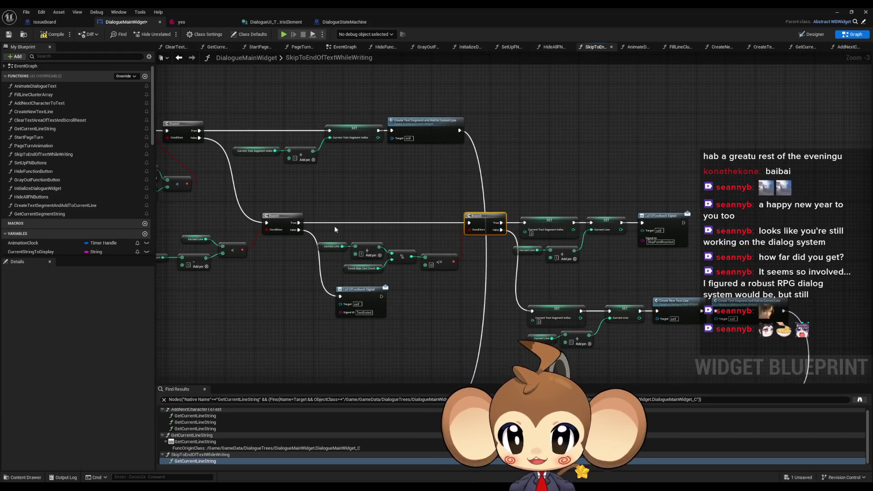
{"action": "left_click_drag", "start_coordinate": [441, 273], "coordinate": [441, 273]}
{"action": "scroll", "coordinate": [461, 199], "scroll_direction": "down", "scroll_amount": 1}
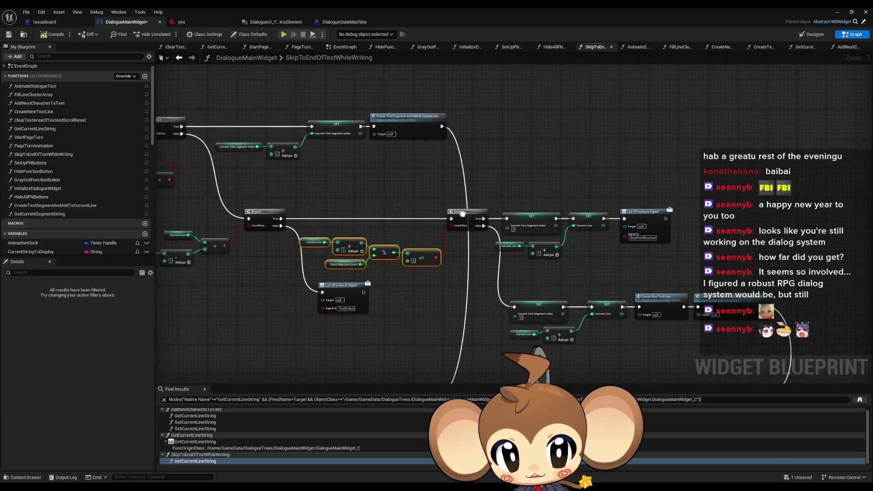
{"action": "scroll", "coordinate": [448, 247], "scroll_direction": "down", "scroll_amount": 5}
{"action": "scroll", "coordinate": [488, 241], "scroll_direction": "up", "scroll_amount": 6}
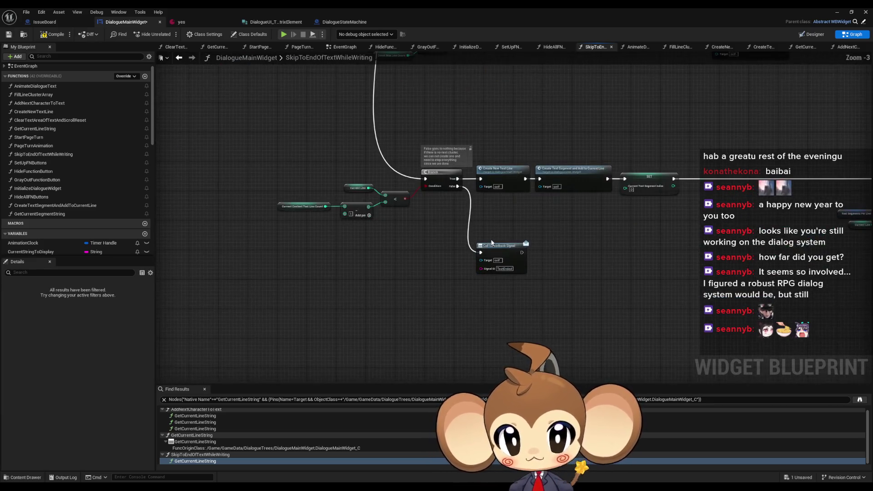
{"action": "scroll", "coordinate": [428, 224], "scroll_direction": "down", "scroll_amount": 4}
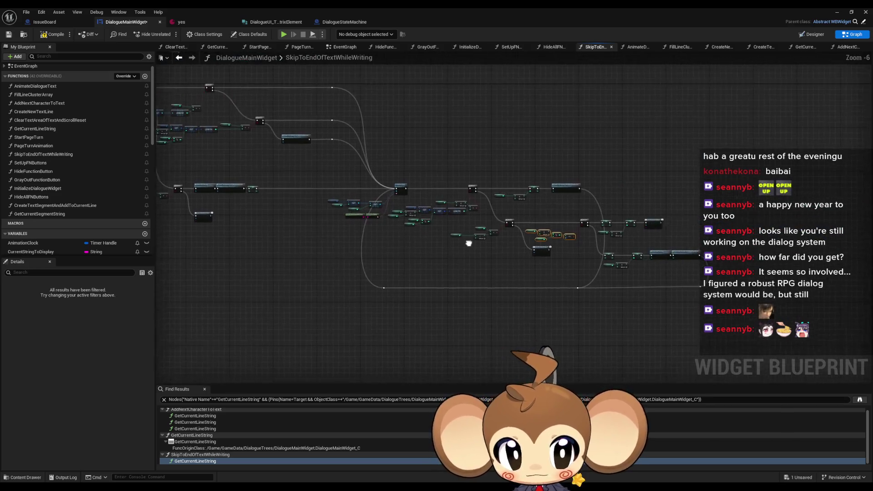
{"action": "scroll", "coordinate": [500, 255], "scroll_direction": "up", "scroll_amount": 5}
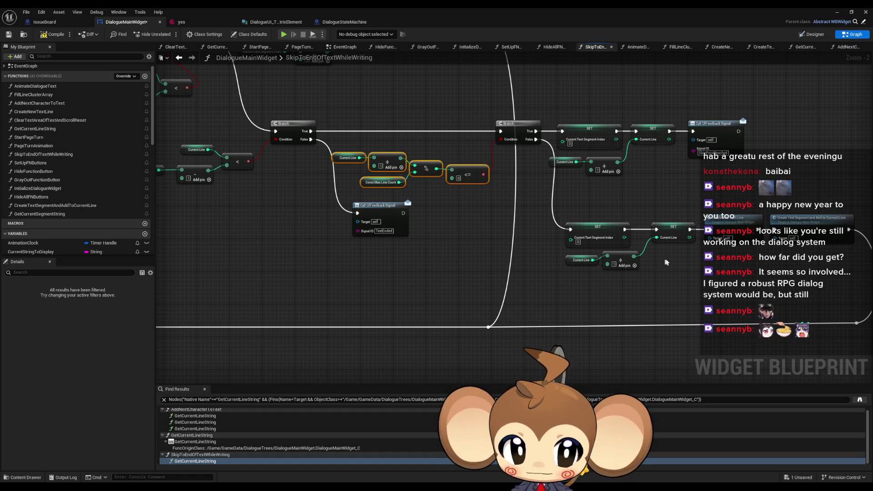
{"action": "scroll", "coordinate": [654, 268], "scroll_direction": "down", "scroll_amount": 4}
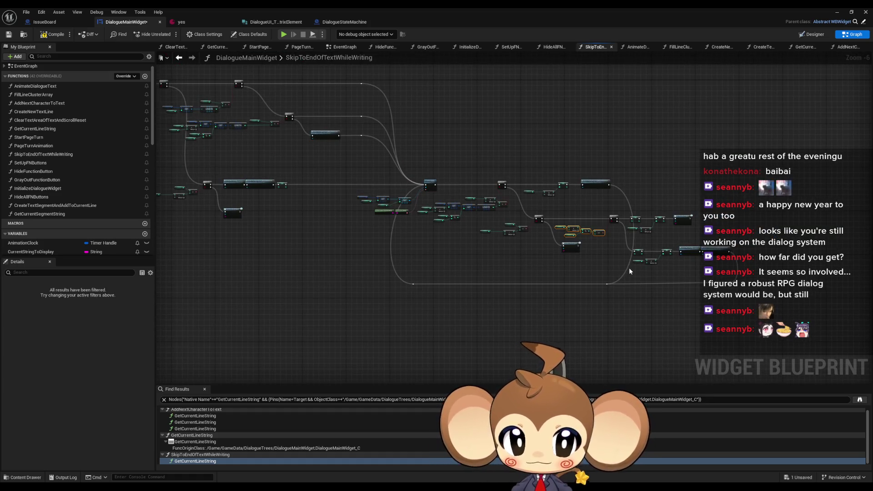
{"action": "left_click_drag", "start_coordinate": [629, 267], "coordinate": [668, 268]}
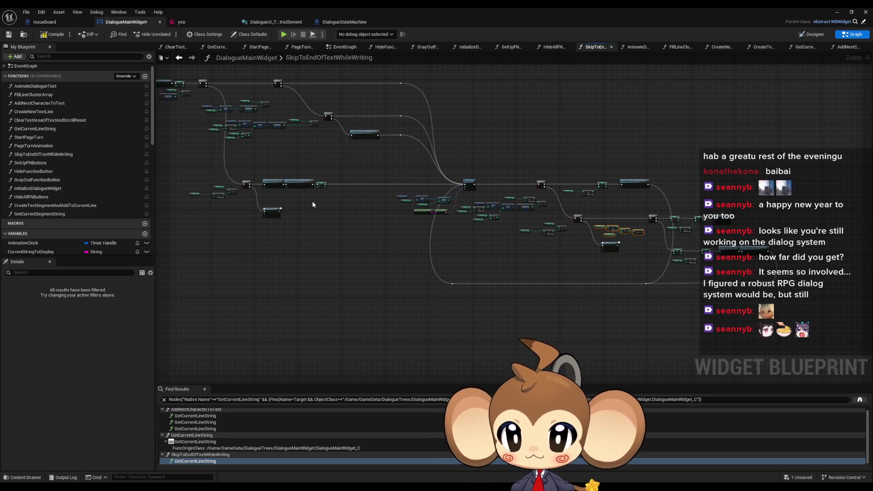
{"action": "scroll", "coordinate": [697, 232], "scroll_direction": "up", "scroll_amount": 4}
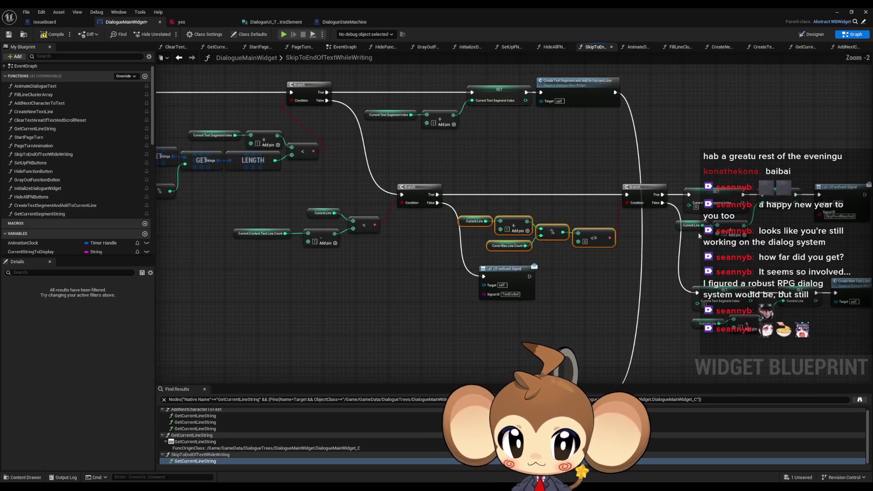
{"action": "left_click_drag", "start_coordinate": [719, 248], "coordinate": [613, 266]}
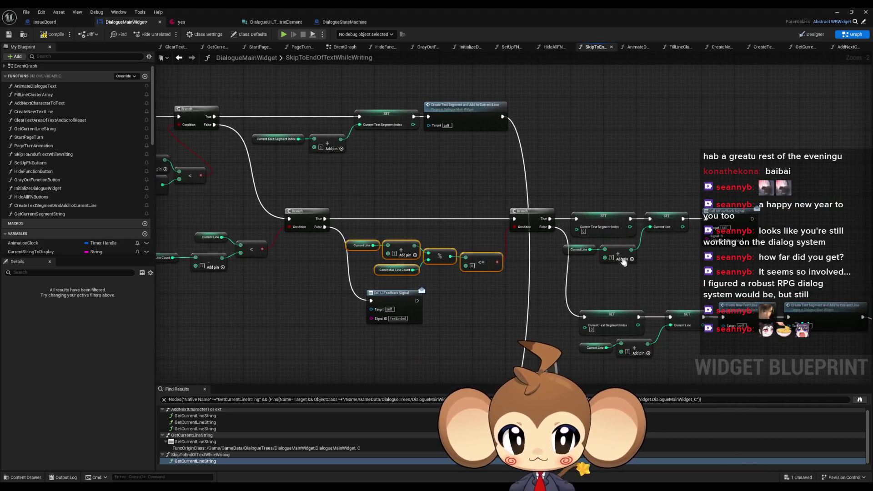
{"action": "right_click", "coordinate": [619, 262]}
{"action": "scroll", "coordinate": [610, 266], "scroll_direction": "down", "scroll_amount": 4}
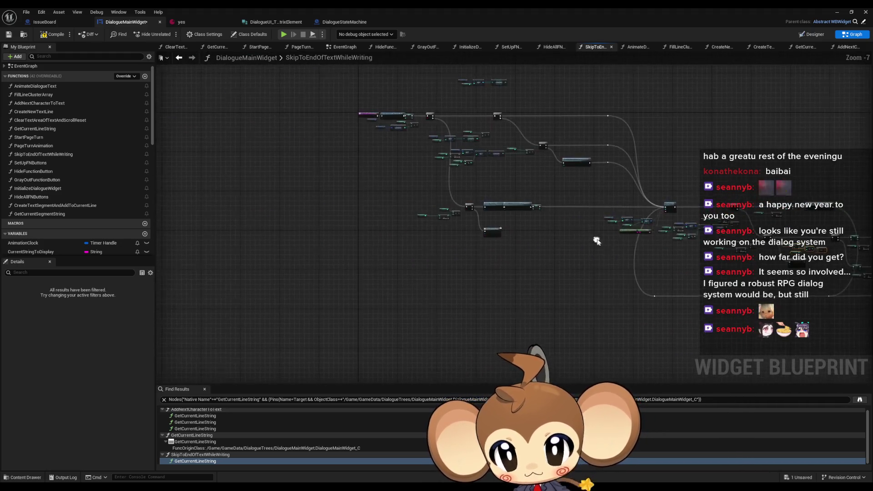
{"action": "scroll", "coordinate": [563, 217], "scroll_direction": "up", "scroll_amount": 3}
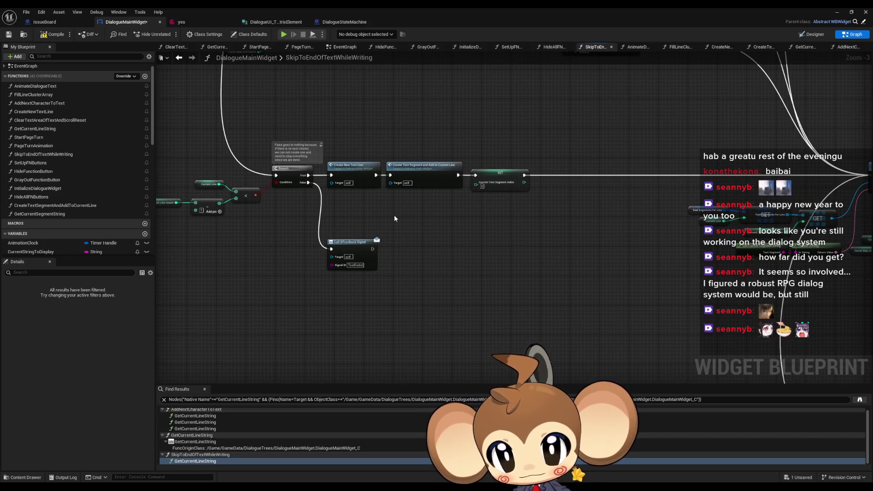
{"action": "mouse_move", "coordinate": [393, 214]}
{"action": "left_mouse_down"}
{"action": "mouse_move", "coordinate": [558, 287]}
{"action": "mouse_move", "coordinate": [534, 269]}
{"action": "left_mouse_up"}
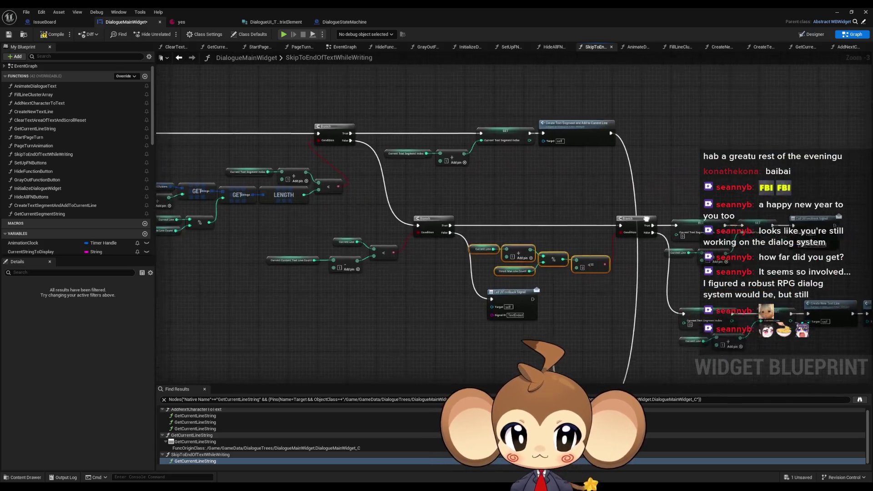
{"action": "left_click_drag", "start_coordinate": [646, 219], "coordinate": [609, 220]}
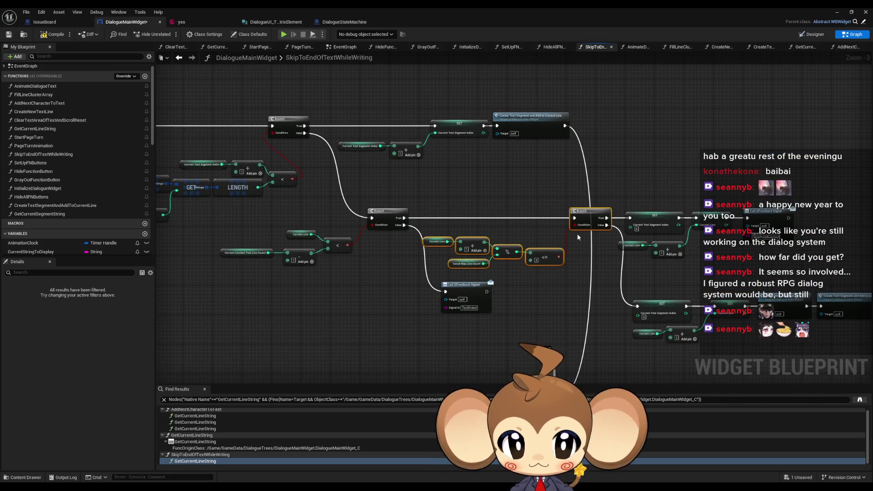
{"action": "scroll", "coordinate": [576, 233], "scroll_direction": "down", "scroll_amount": 3}
{"action": "scroll", "coordinate": [475, 243], "scroll_direction": "up", "scroll_amount": 2}
{"action": "key", "text": "ctrl+v"}
{"action": "scroll", "coordinate": [495, 208], "scroll_direction": "up", "scroll_amount": 4}
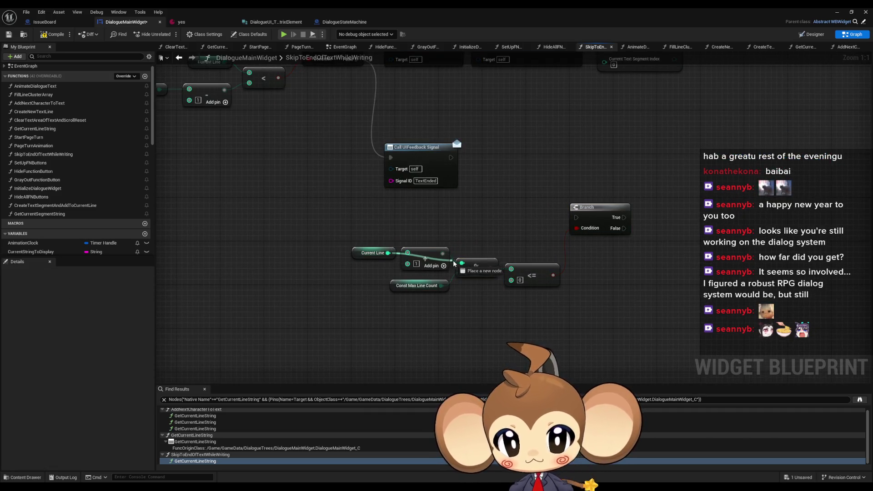
Remove the pasted +1 Add node and place the Current Line getter beside the modulo node.
{"action": "key", "text": "ctrl+z"}
{"action": "left_click_drag", "start_coordinate": [379, 258], "coordinate": [429, 269]}
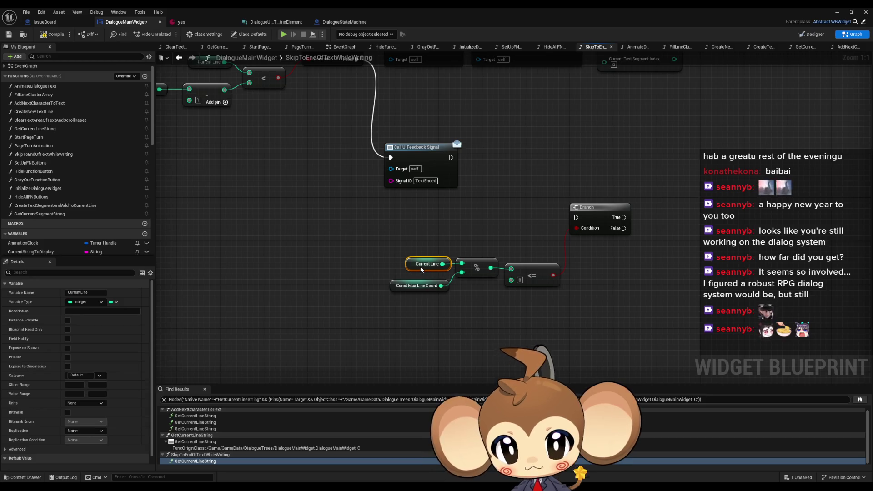
{"action": "left_click", "coordinate": [433, 237]}
{"action": "scroll", "coordinate": [484, 227], "scroll_direction": "down", "scroll_amount": 2}
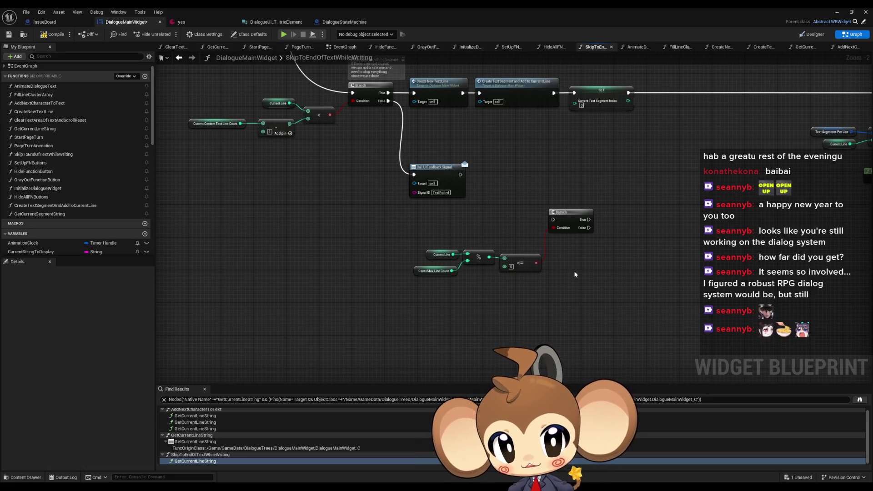
{"action": "left_click_drag", "start_coordinate": [561, 187], "coordinate": [508, 231]}
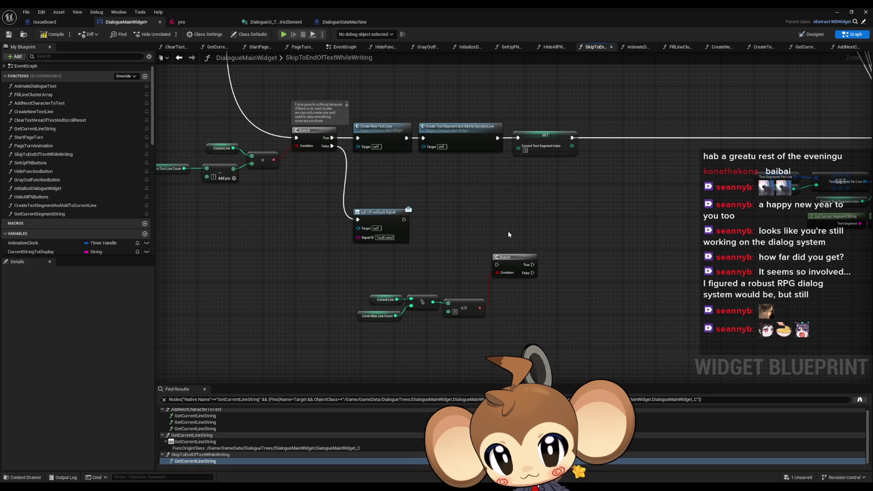
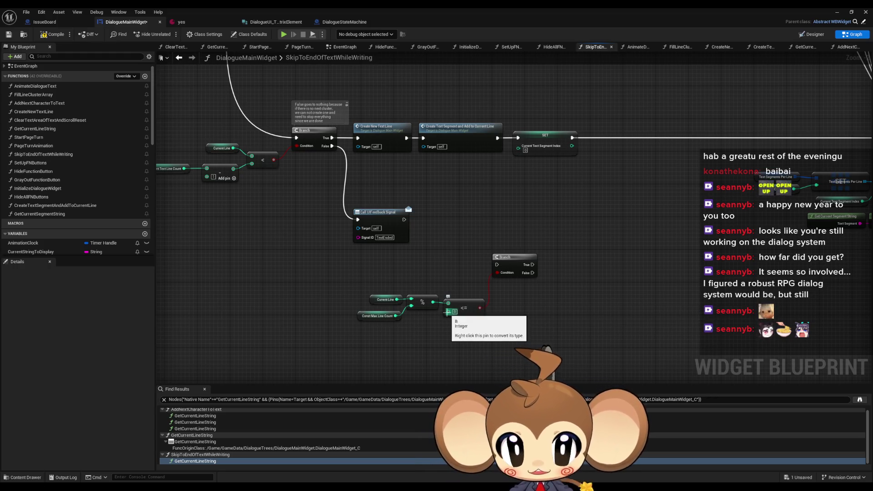
Survey the SkipToEndOfTextWhileWriting graph and select the Create New Text Line, Create Text Segment and SET nodes.
{"action": "scroll", "coordinate": [448, 312], "scroll_direction": "down", "scroll_amount": 5}
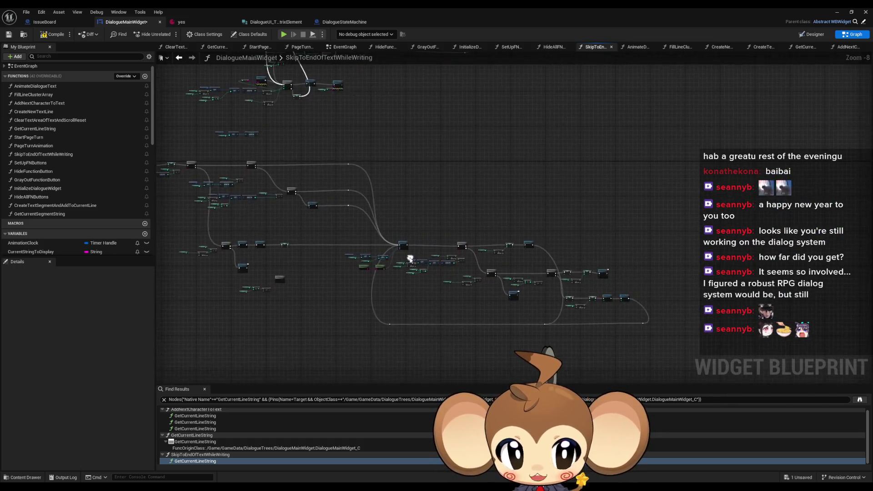
{"action": "mouse_move", "coordinate": [497, 274]}
{"action": "left_mouse_down"}
{"action": "mouse_move", "coordinate": [579, 273]}
{"action": "mouse_move", "coordinate": [389, 249]}
{"action": "left_mouse_up"}
{"action": "scroll", "coordinate": [389, 249], "scroll_direction": "up", "scroll_amount": 2}
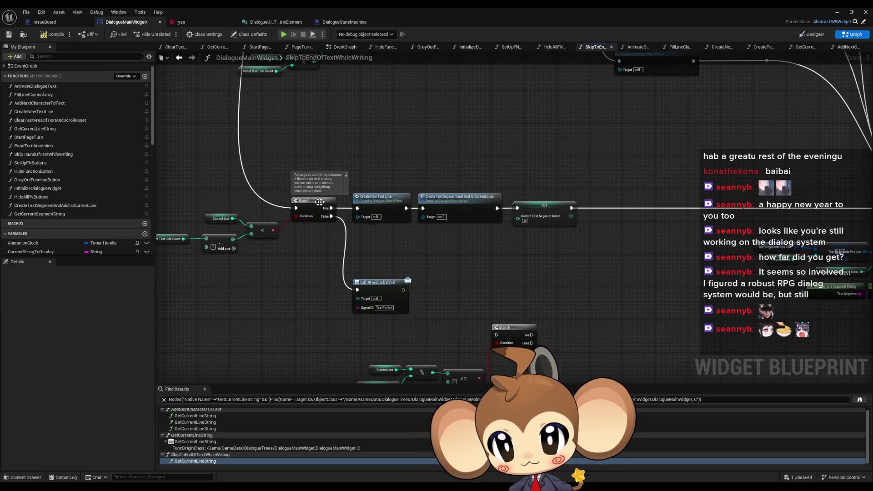
{"action": "left_click_drag", "start_coordinate": [344, 214], "coordinate": [606, 233]}
{"action": "scroll", "coordinate": [603, 235], "scroll_direction": "down", "scroll_amount": 3}
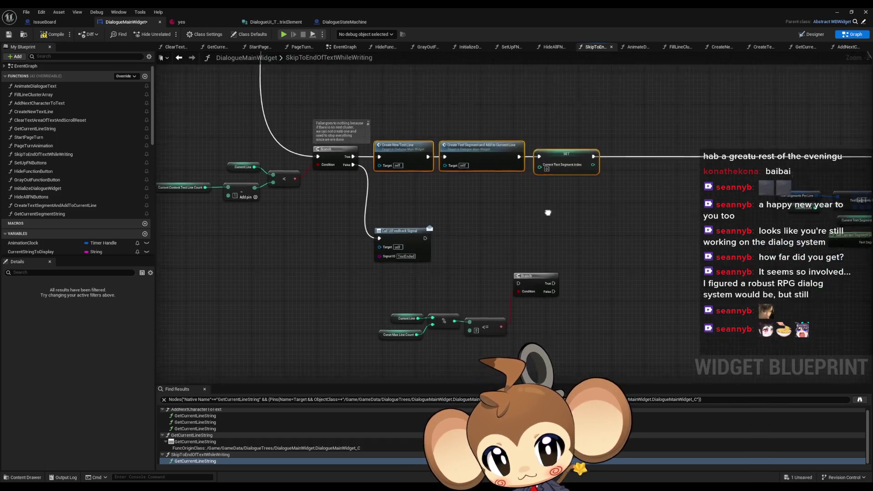
{"action": "scroll", "coordinate": [582, 285], "scroll_direction": "down", "scroll_amount": 2}
{"action": "scroll", "coordinate": [580, 201], "scroll_direction": "up", "scroll_amount": 5}
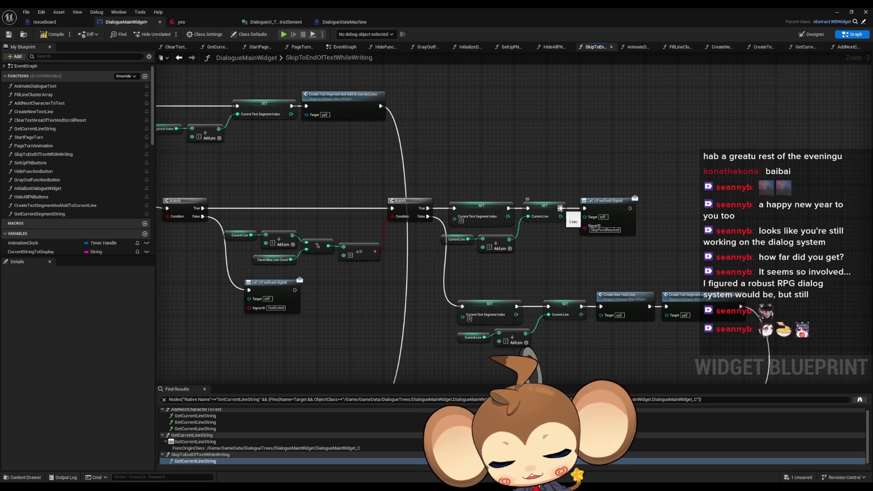
{"action": "scroll", "coordinate": [324, 197], "scroll_direction": "down", "scroll_amount": 2}
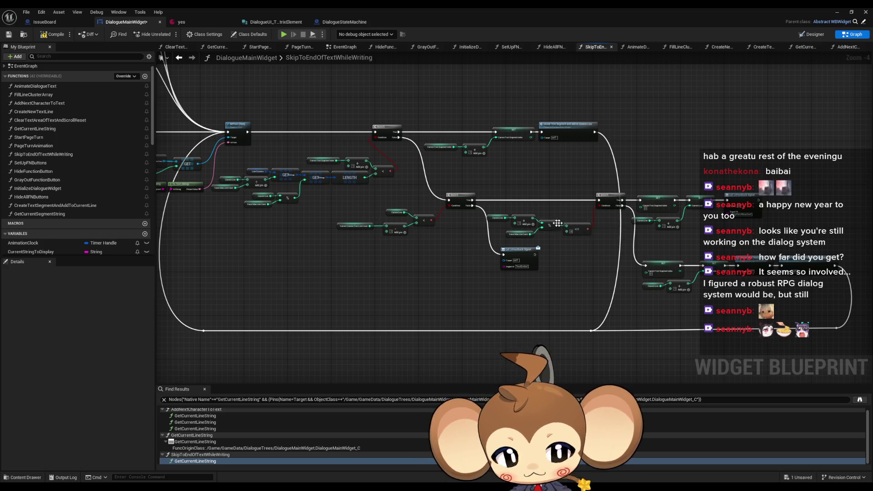
Pan across the rest of the graph, then open the ClearTextAreaOfTextAndScrollReset function.
{"action": "left_click_drag", "start_coordinate": [555, 228], "coordinate": [372, 166]}
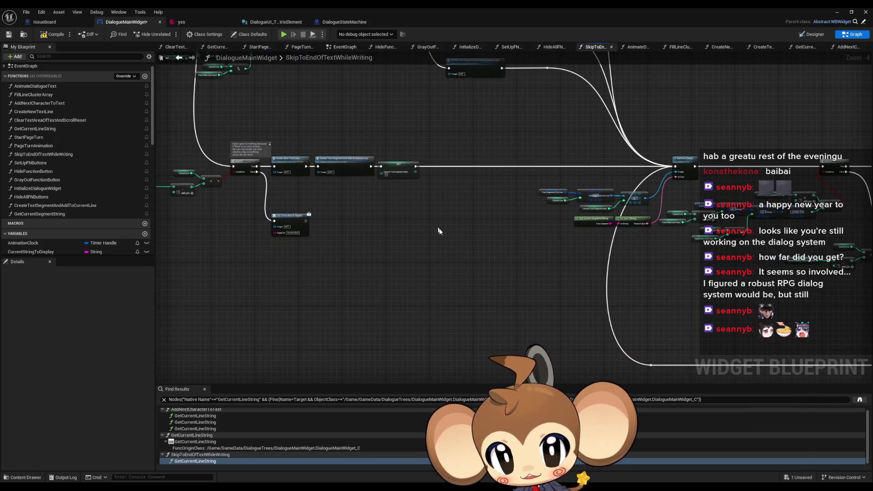
{"action": "scroll", "coordinate": [454, 251], "scroll_direction": "down", "scroll_amount": 4}
{"action": "scroll", "coordinate": [440, 233], "scroll_direction": "up", "scroll_amount": 3}
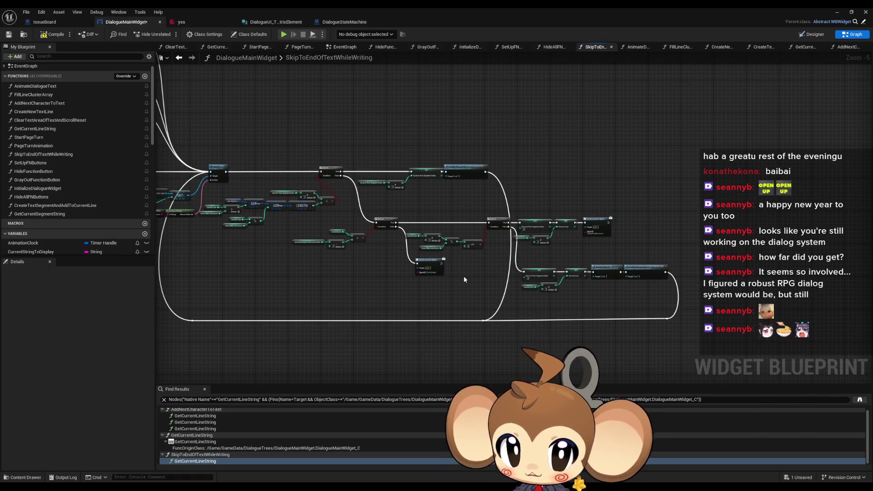
{"action": "left_click_drag", "start_coordinate": [463, 275], "coordinate": [820, 357]}
{"action": "scroll", "coordinate": [662, 235], "scroll_direction": "down", "scroll_amount": 2}
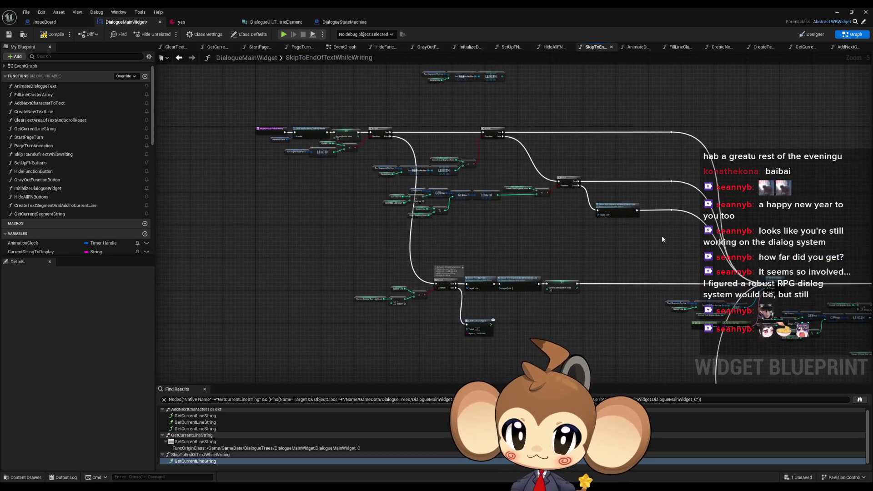
{"action": "scroll", "coordinate": [664, 234], "scroll_direction": "down", "scroll_amount": 2}
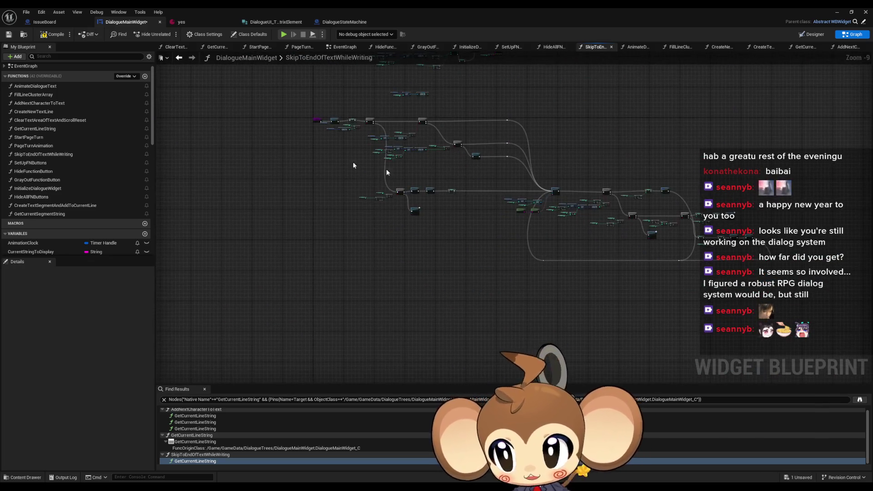
{"action": "double_click", "coordinate": [53, 120]}
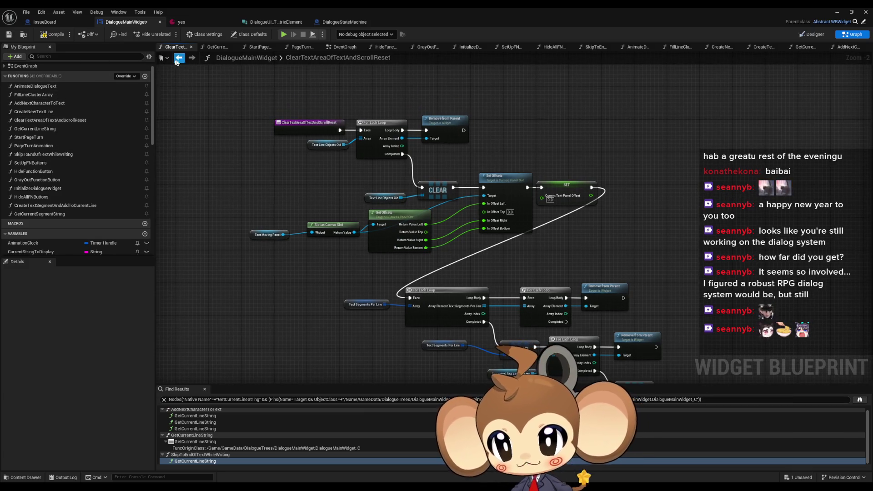
Briefly reopen the SkipToEndOfTextWhileWriting graph.
{"action": "double_click", "coordinate": [43, 154]}
{"action": "scroll", "coordinate": [383, 154], "scroll_direction": "up", "scroll_amount": 4}
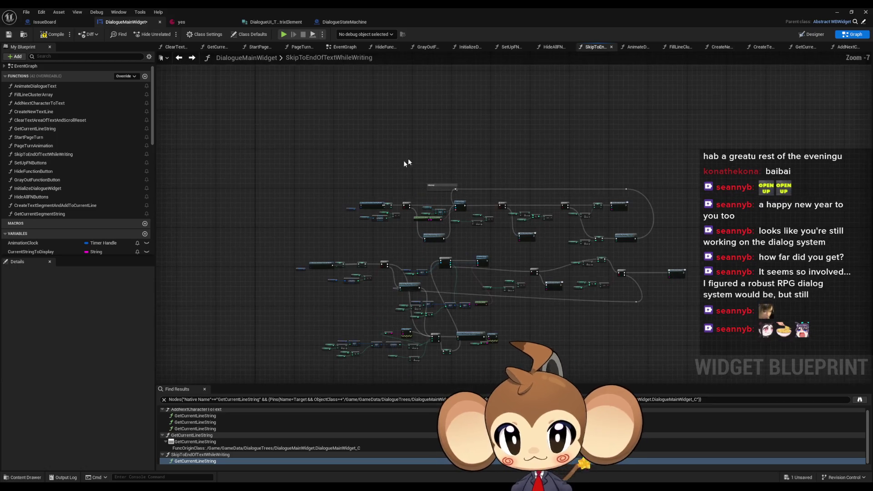
{"action": "left_click", "coordinate": [439, 186]}
Return to ClearTextAreaOfTextAndScrollReset, add a 'cleanup' comment note, then open GetCurrentLineString.
{"action": "left_click", "coordinate": [192, 58]}
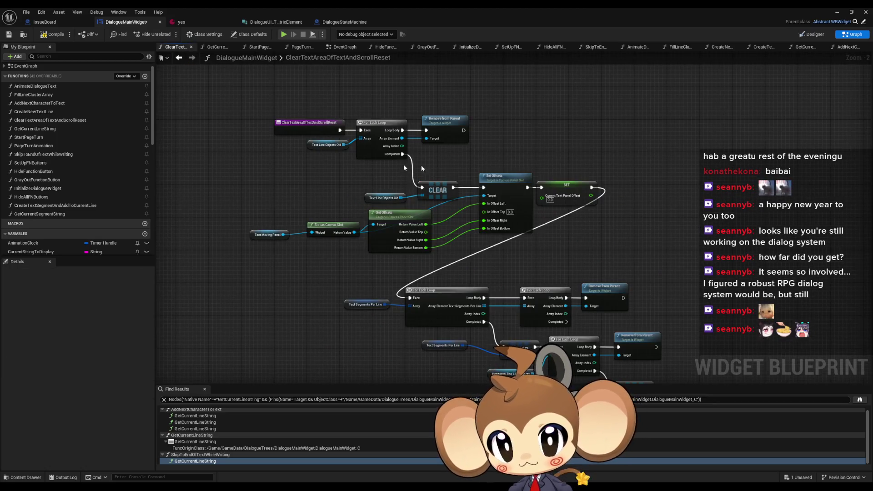
{"action": "key", "text": "ctrl+v"}
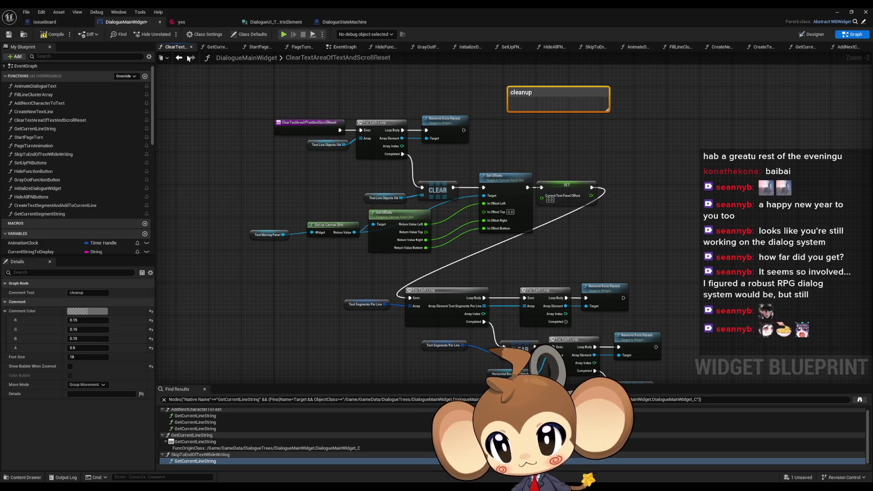
{"action": "double_click", "coordinate": [36, 129]}
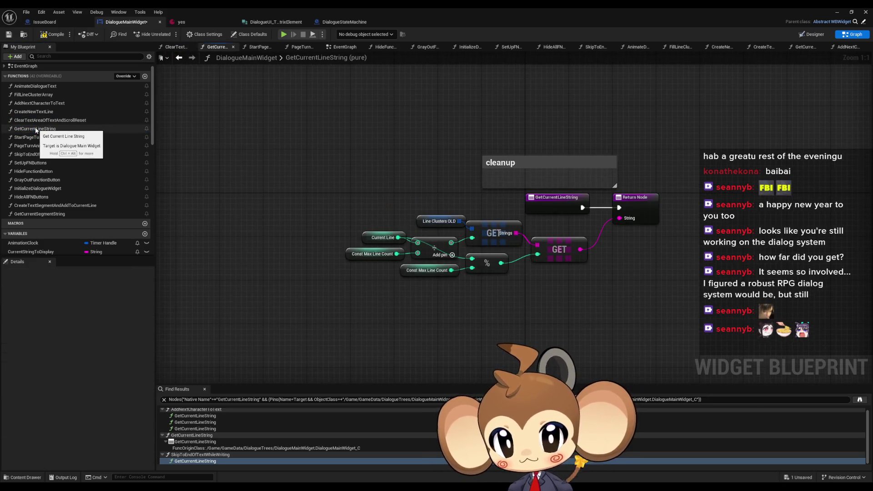
Look through the StartPageTurn, PageTurnAnimation and SkipToEndOfTextWhileWriting graphs in turn.
{"action": "double_click", "coordinate": [28, 137]}
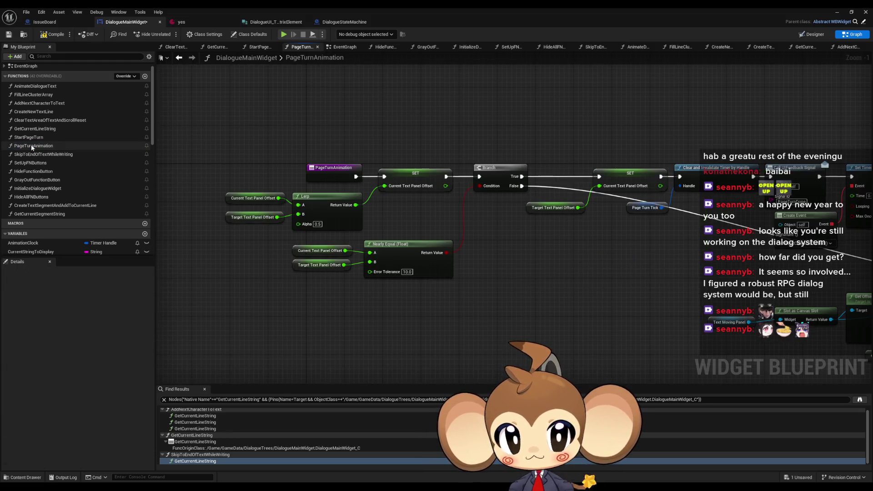
{"action": "double_click", "coordinate": [32, 146]}
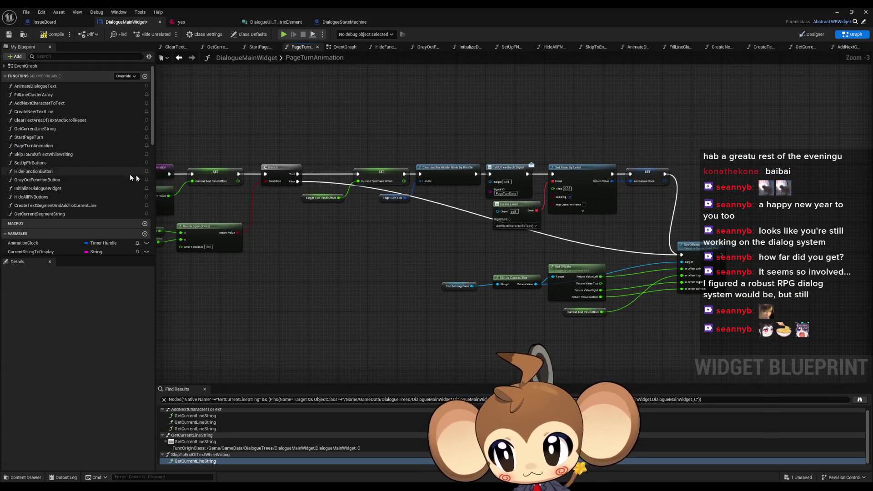
{"action": "double_click", "coordinate": [59, 155]}
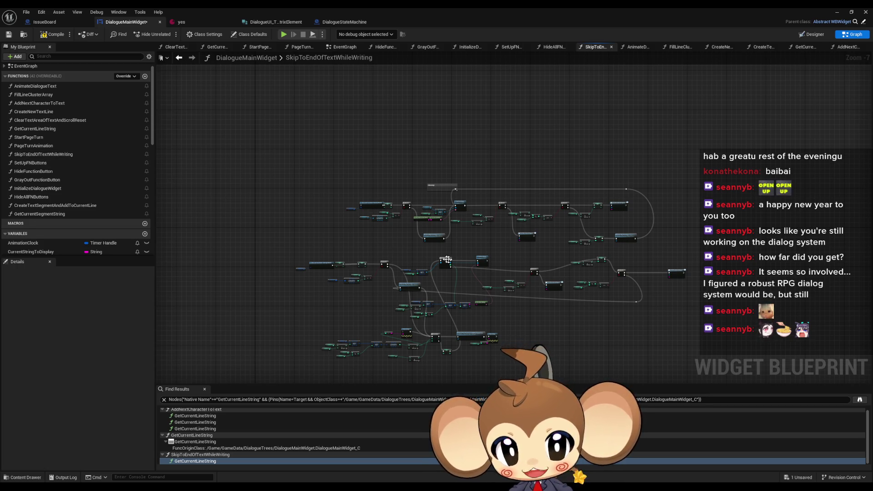
Pan over the SkipToEndOfTextWhileWriting graph, then select SetUpFNButtons in the Functions list.
{"action": "scroll", "coordinate": [471, 132], "scroll_direction": "up", "scroll_amount": 1}
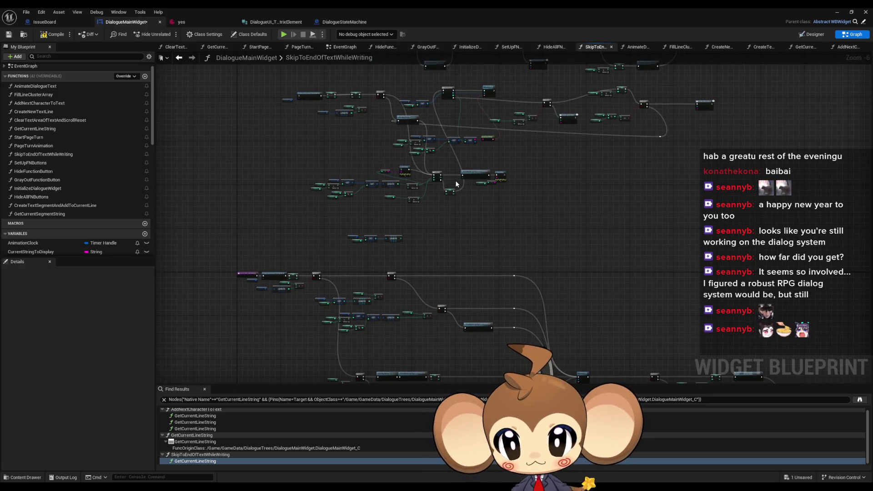
{"action": "mouse_move", "coordinate": [471, 132]}
{"action": "left_mouse_down"}
{"action": "mouse_move", "coordinate": [327, 5]}
{"action": "mouse_move", "coordinate": [254, 0]}
{"action": "left_mouse_up"}
{"action": "left_click_drag", "start_coordinate": [191, 91], "coordinate": [428, 249]}
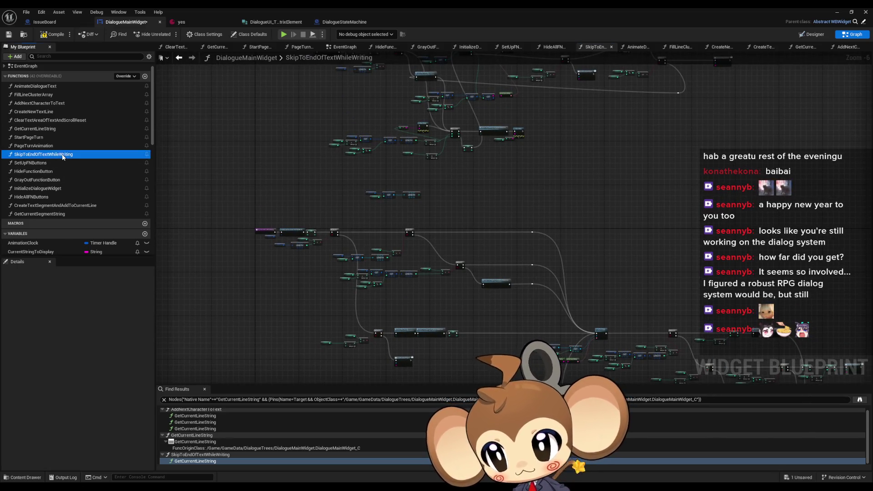
{"action": "left_click", "coordinate": [45, 165]}
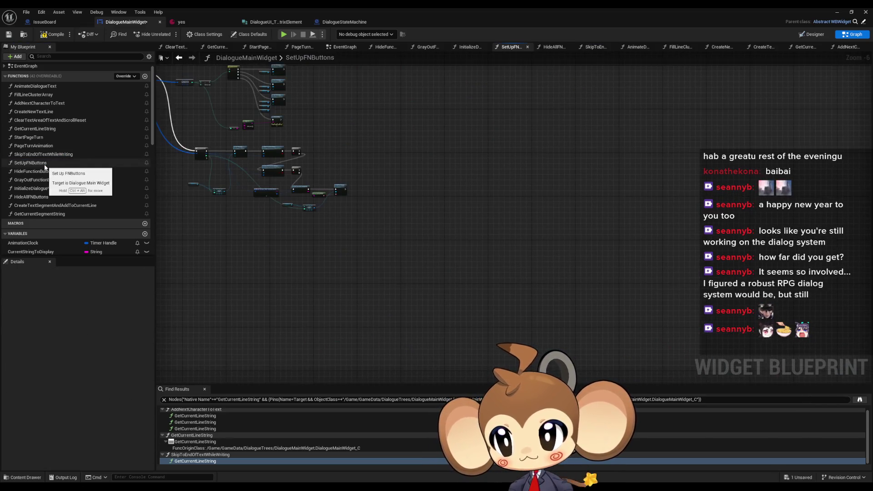
Open the SetUpFNButtons graph and frame its nodes in the view.
{"action": "double_click", "coordinate": [45, 164]}
{"action": "scroll", "coordinate": [341, 241], "scroll_direction": "down", "scroll_amount": 2}
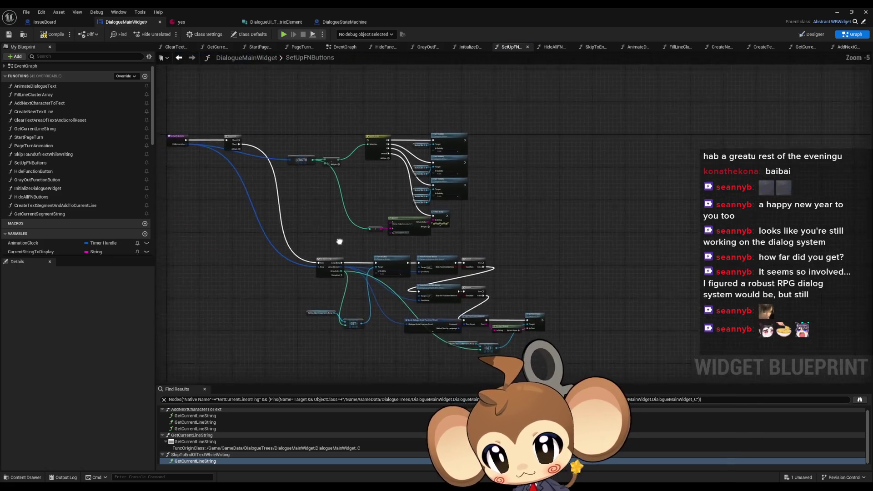
{"action": "scroll", "coordinate": [437, 187], "scroll_direction": "up", "scroll_amount": 2}
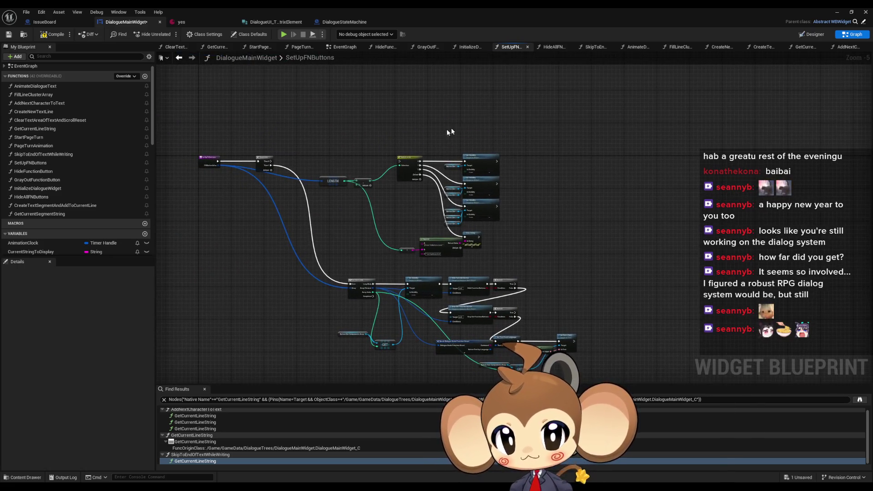
{"action": "mouse_move", "coordinate": [377, 123]}
{"action": "left_mouse_down"}
{"action": "mouse_move", "coordinate": [477, 179]}
{"action": "mouse_move", "coordinate": [488, 214]}
{"action": "left_mouse_up"}
Select the LENGTH, Switch, visibility and print nodes, then open HideFunctionButton.
{"action": "mouse_move", "coordinate": [363, 104]}
{"action": "left_mouse_down"}
{"action": "mouse_move", "coordinate": [646, 208]}
{"action": "mouse_move", "coordinate": [689, 304]}
{"action": "left_mouse_up"}
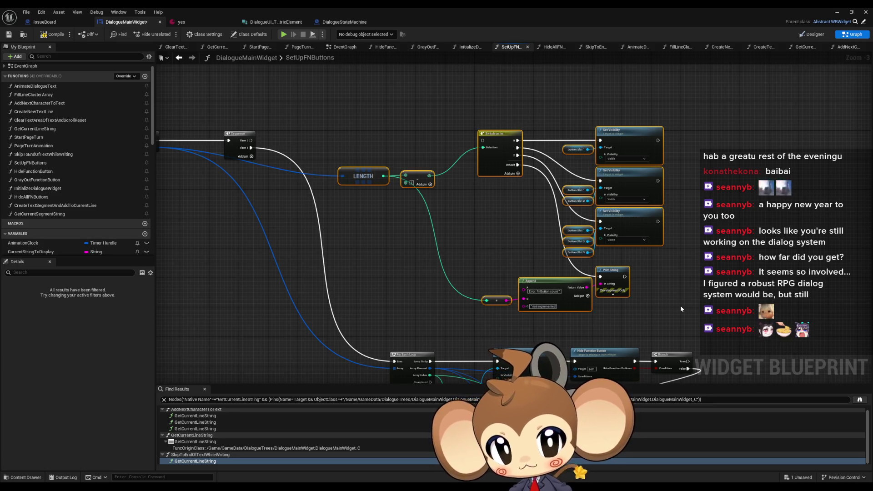
{"action": "mouse_move", "coordinate": [678, 306]}
{"action": "left_mouse_down"}
{"action": "mouse_move", "coordinate": [704, 236]}
{"action": "mouse_move", "coordinate": [734, 345]}
{"action": "mouse_move", "coordinate": [738, 290]}
{"action": "mouse_move", "coordinate": [536, 224]}
{"action": "mouse_move", "coordinate": [589, 255]}
{"action": "left_mouse_up"}
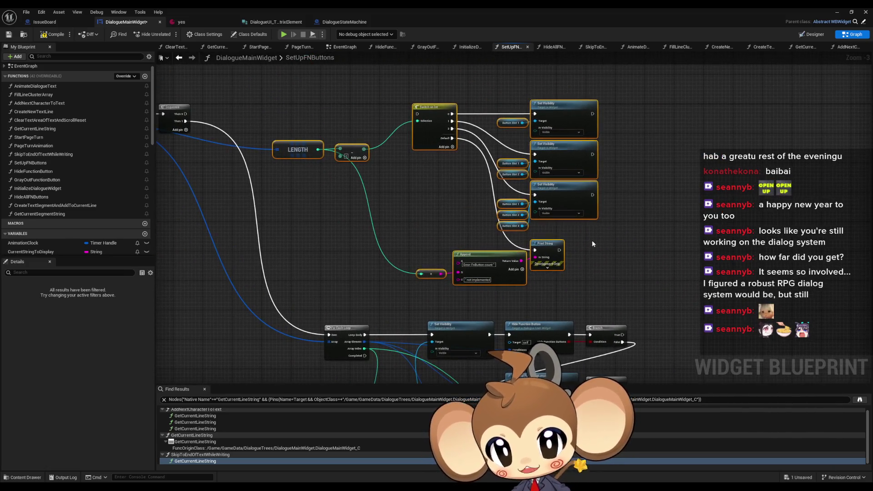
{"action": "left_click", "coordinate": [41, 170]}
{"action": "double_click", "coordinate": [42, 170]}
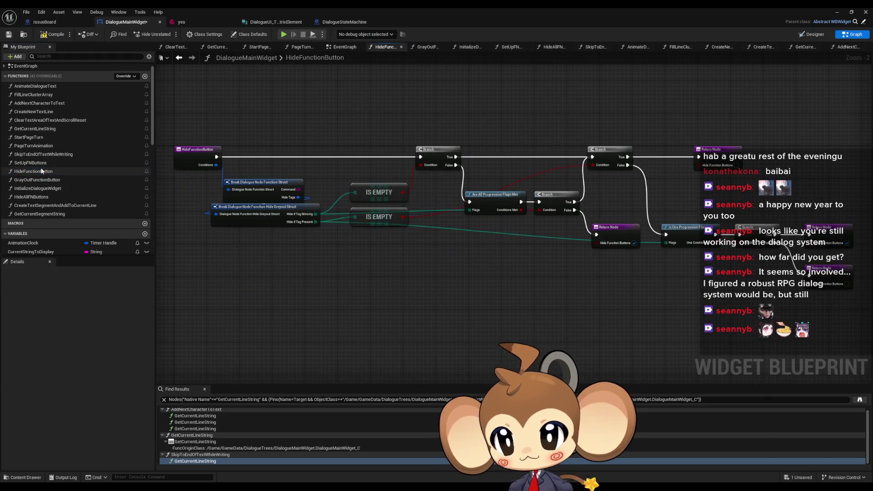
Flip through the SetUpFNButtons, SkipToEndOfTextWhileWriting, HideFunctionButton and GrayOutFunctionButton graphs.
{"action": "double_click", "coordinate": [30, 162]}
{"action": "double_click", "coordinate": [44, 155]}
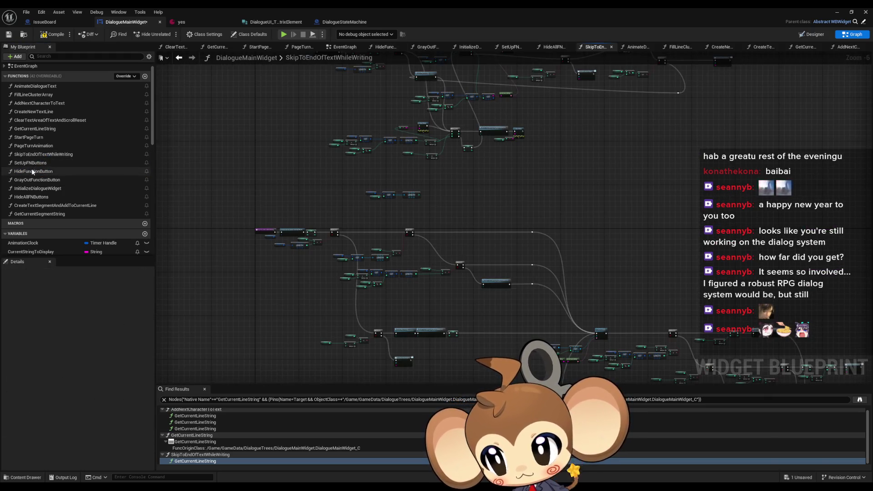
{"action": "double_click", "coordinate": [31, 170]}
{"action": "mouse_move", "coordinate": [331, 202]}
{"action": "left_mouse_down"}
{"action": "mouse_move", "coordinate": [346, 245]}
{"action": "mouse_move", "coordinate": [302, 245]}
{"action": "mouse_move", "coordinate": [357, 247]}
{"action": "left_mouse_up"}
{"action": "double_click", "coordinate": [40, 180]}
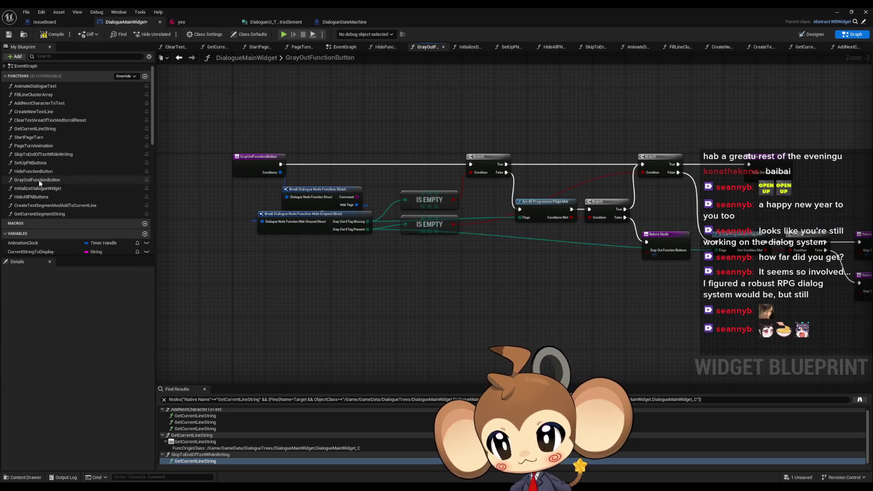
Check InitializeDialogueWidget, HideAllFNButtons, CreateTextSegmentAndAddToCurrentLine and GetCurrentSegmentString, ending on AnimateDialogueText.
{"action": "double_click", "coordinate": [38, 188]}
{"action": "double_click", "coordinate": [32, 197]}
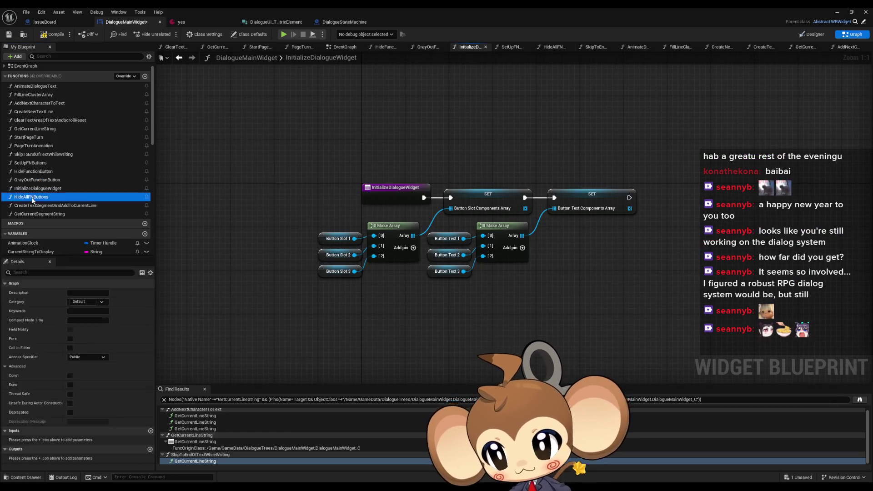
{"action": "double_click", "coordinate": [33, 206]}
{"action": "scroll", "coordinate": [34, 207], "scroll_direction": "down", "scroll_amount": 2}
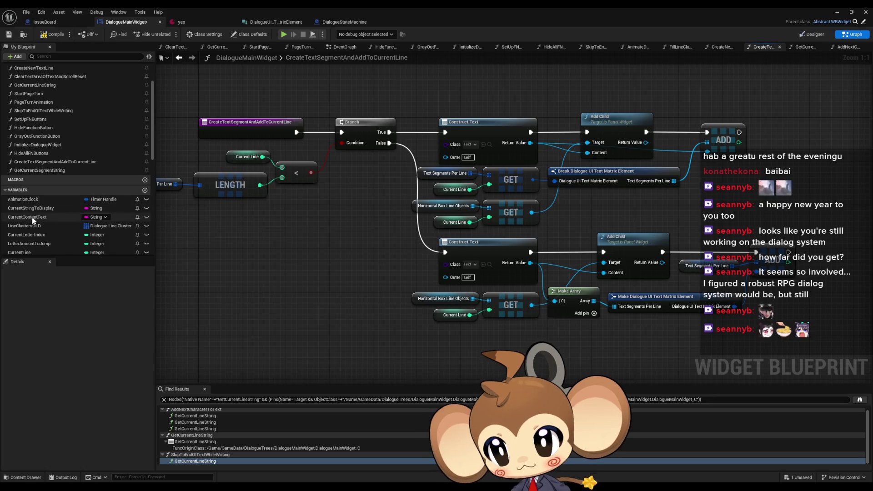
{"action": "double_click", "coordinate": [30, 172]}
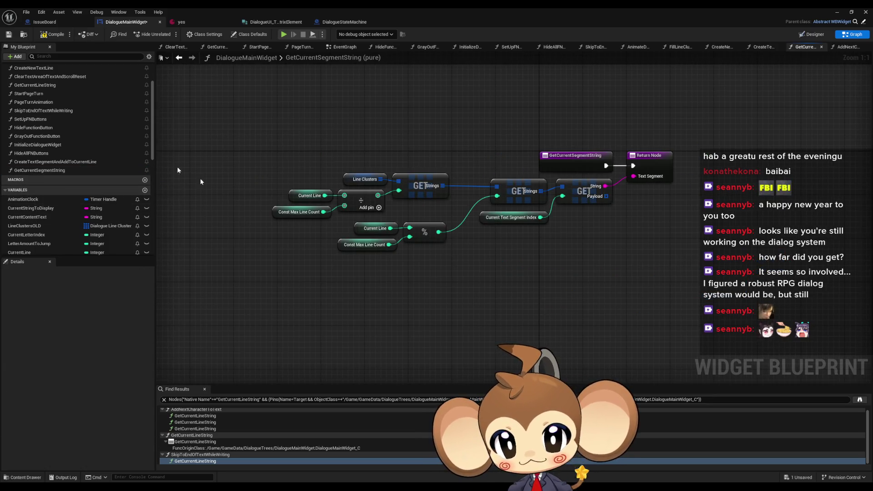
{"action": "scroll", "coordinate": [86, 122], "scroll_direction": "up", "scroll_amount": 2}
{"action": "double_click", "coordinate": [35, 86]}
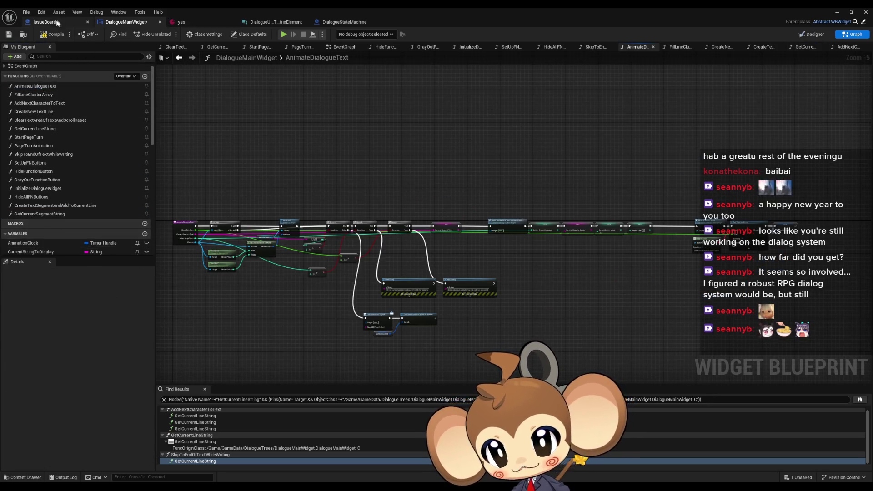
{"action": "left_click", "coordinate": [45, 21]}
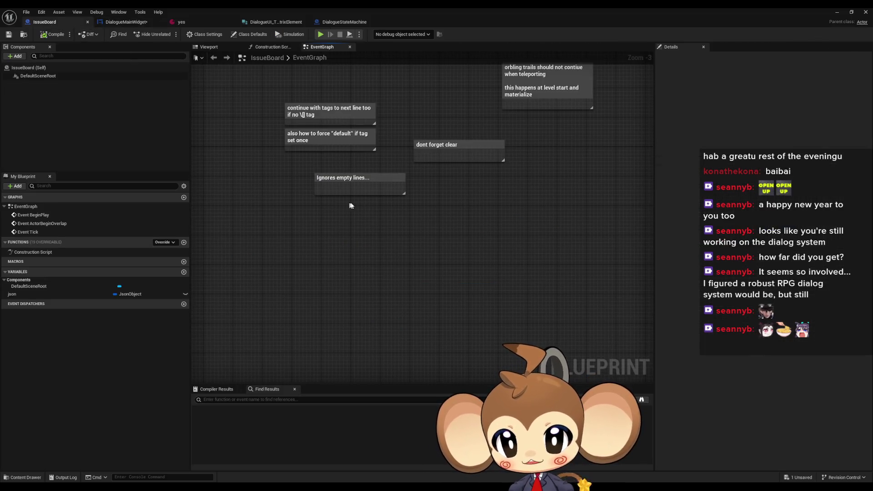
Add the 'cleanup' comment note and delete the 'Ignores empty lines...' note.
{"action": "key", "text": "ctrl+v"}
{"action": "scroll", "coordinate": [340, 182], "scroll_direction": "up", "scroll_amount": 3}
{"action": "left_click", "coordinate": [426, 197]}
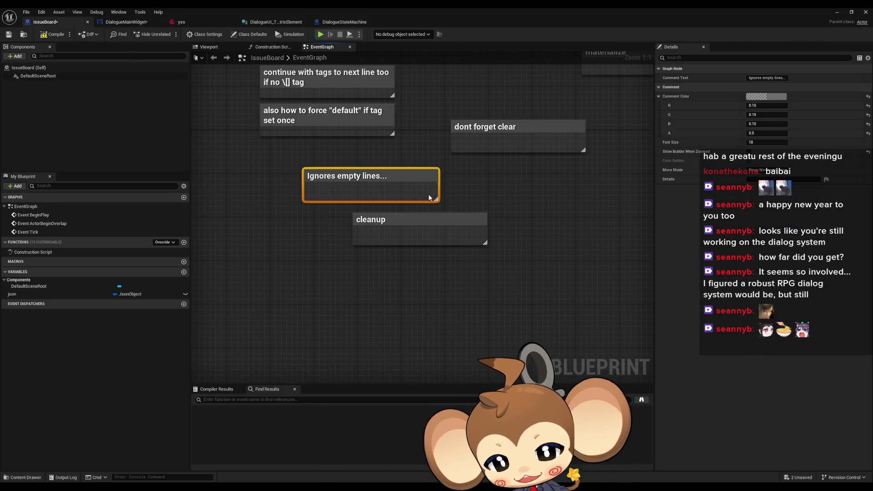
{"action": "key", "text": "Delete"}
Inspect the remaining notes, briefly selecting the 'dont forget clear' and tag-related notes.
{"action": "left_click_drag", "start_coordinate": [455, 148], "coordinate": [439, 208]}
{"action": "left_click", "coordinate": [439, 208]}
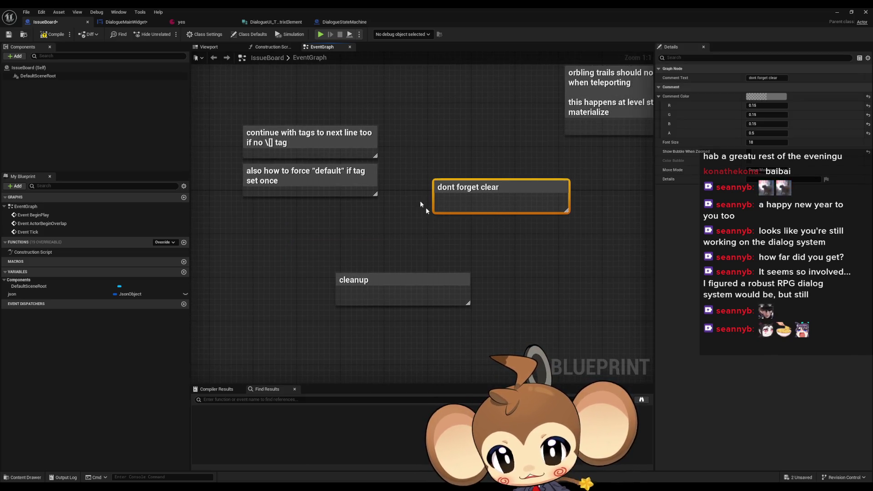
{"action": "left_click", "coordinate": [449, 239]}
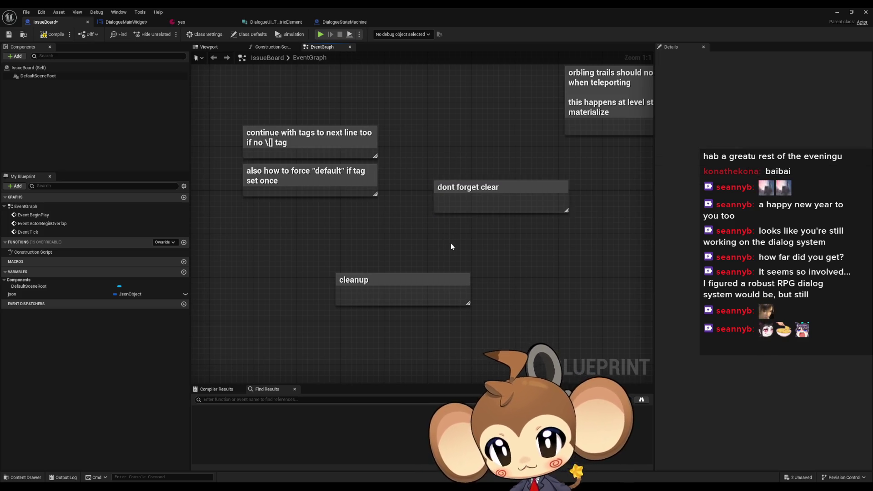
{"action": "left_click_drag", "start_coordinate": [435, 255], "coordinate": [214, 95]}
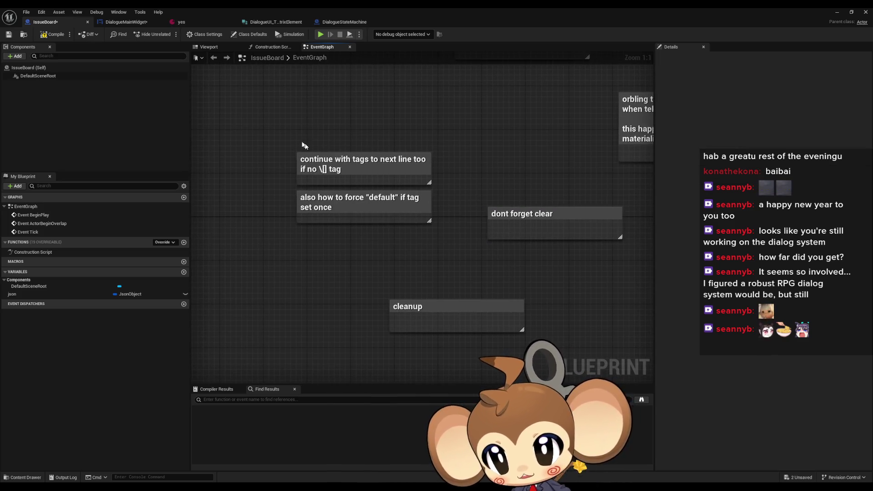
{"action": "left_click", "coordinate": [413, 254]}
{"action": "scroll", "coordinate": [396, 243], "scroll_direction": "down", "scroll_amount": 2}
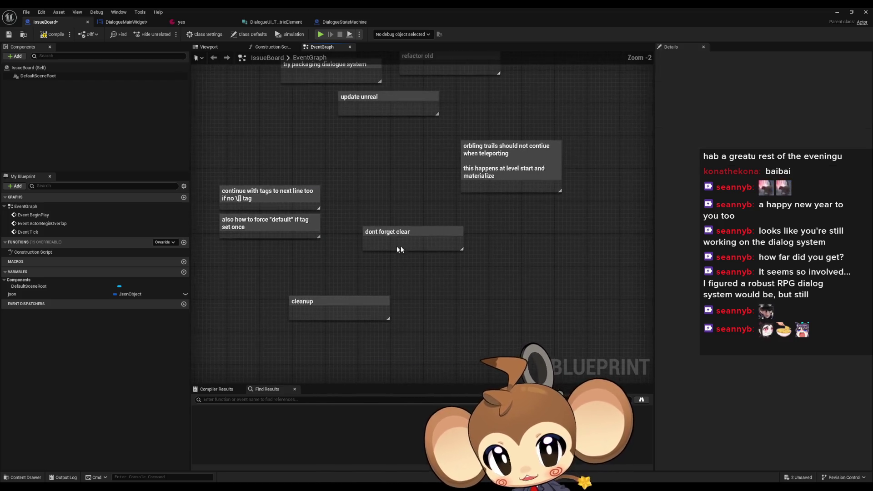